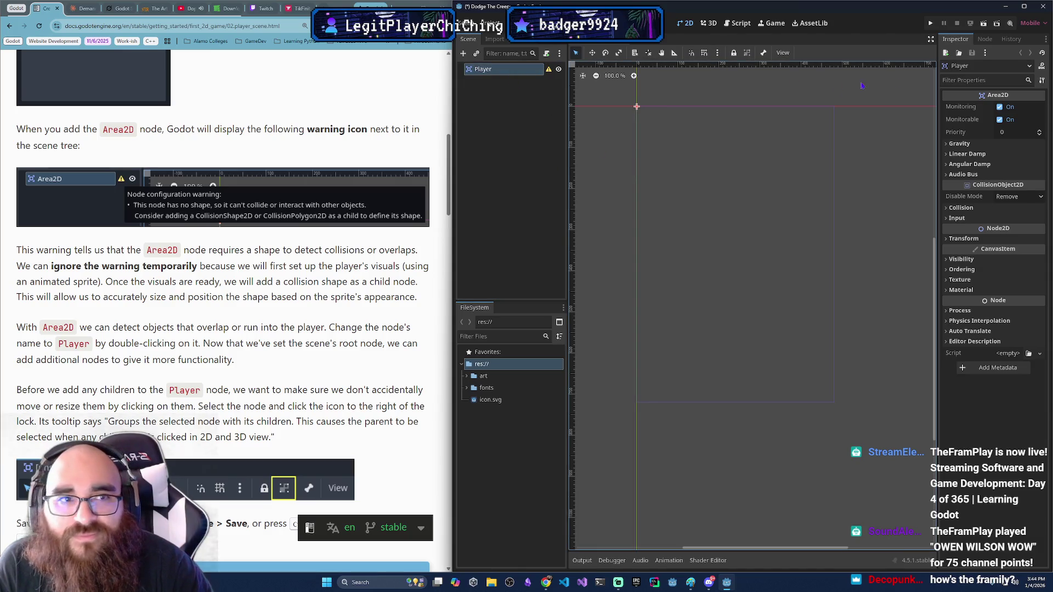
Group the Player node with its children so clicking any child selects Player.
{"action": "left_click", "coordinate": [747, 53]}
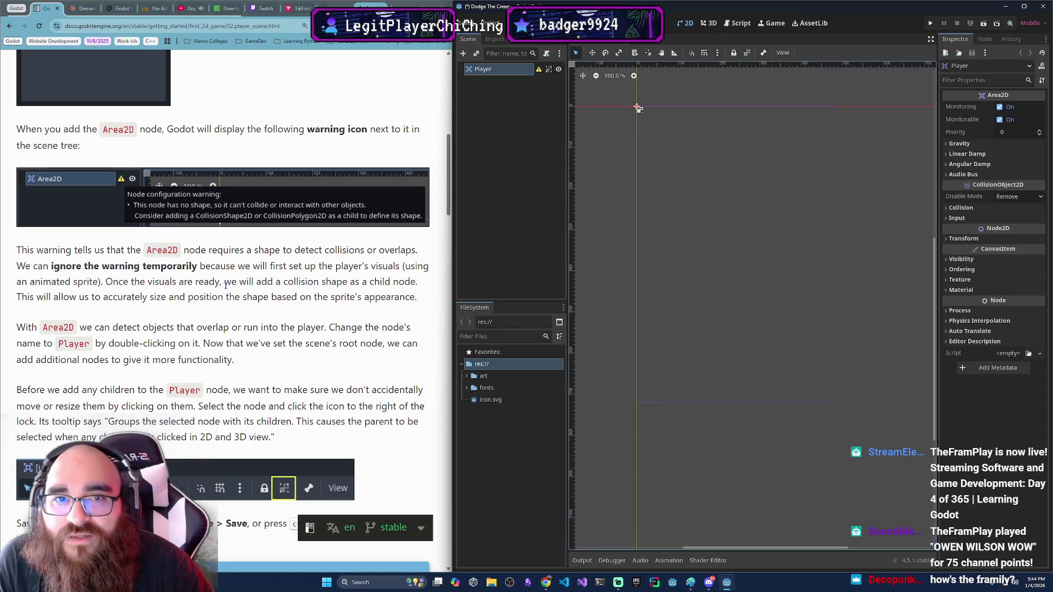
{"action": "scroll", "coordinate": [227, 286], "scroll_direction": "down", "scroll_amount": 1}
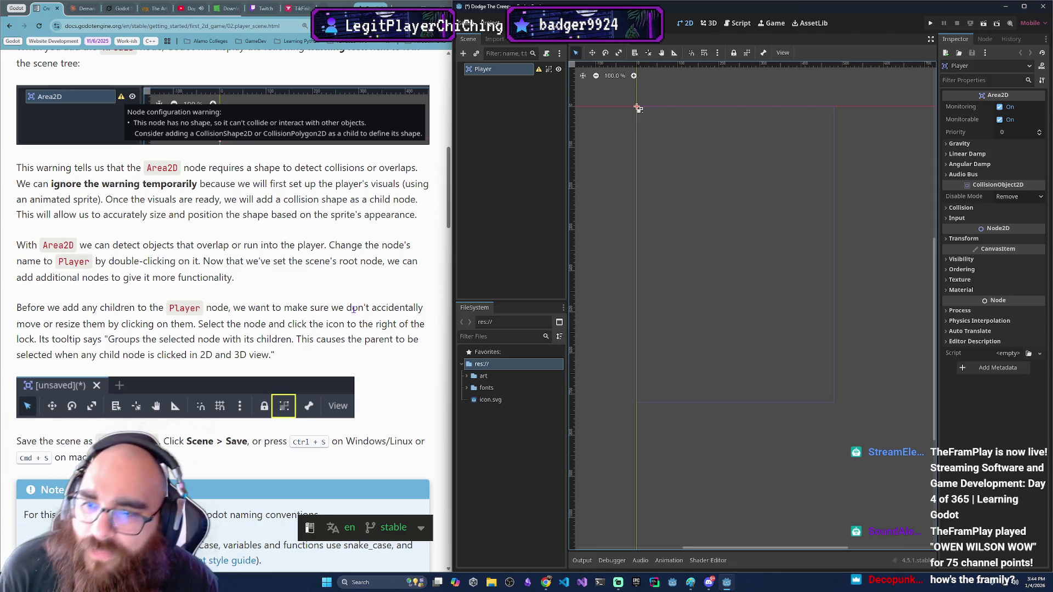
{"action": "scroll", "coordinate": [356, 199], "scroll_direction": "down", "scroll_amount": 3}
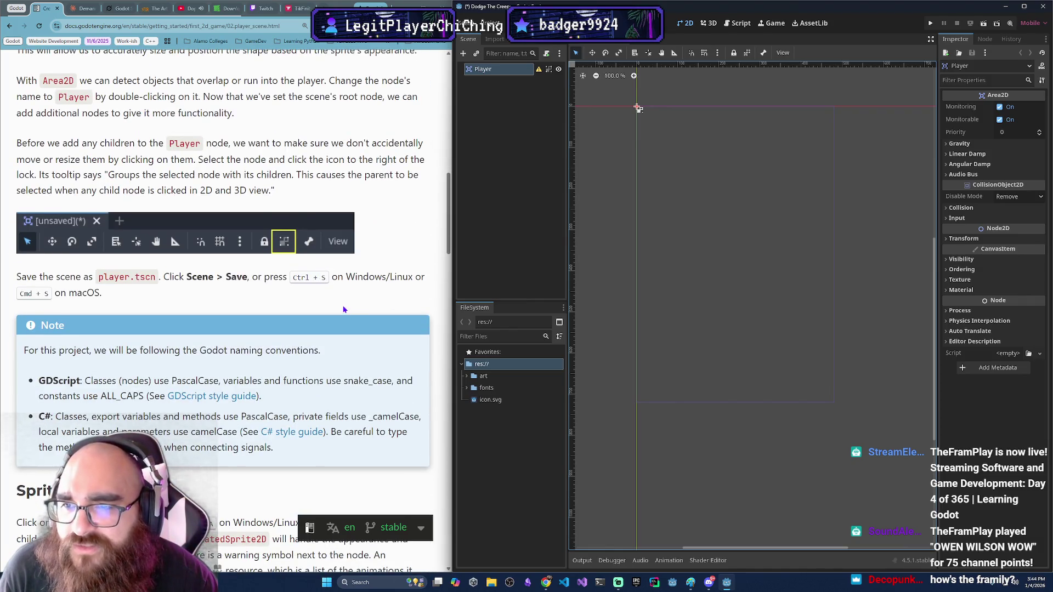
Use Save Scene As to store the Player scene as player.tscn in res://.
{"action": "left_click", "coordinate": [467, 23]}
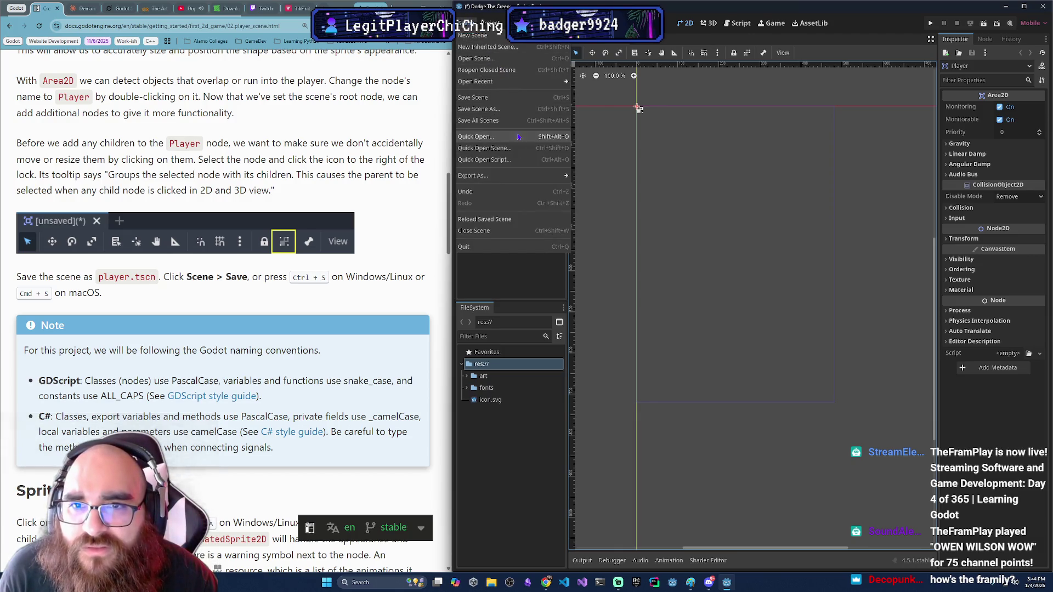
{"action": "left_click", "coordinate": [510, 98]}
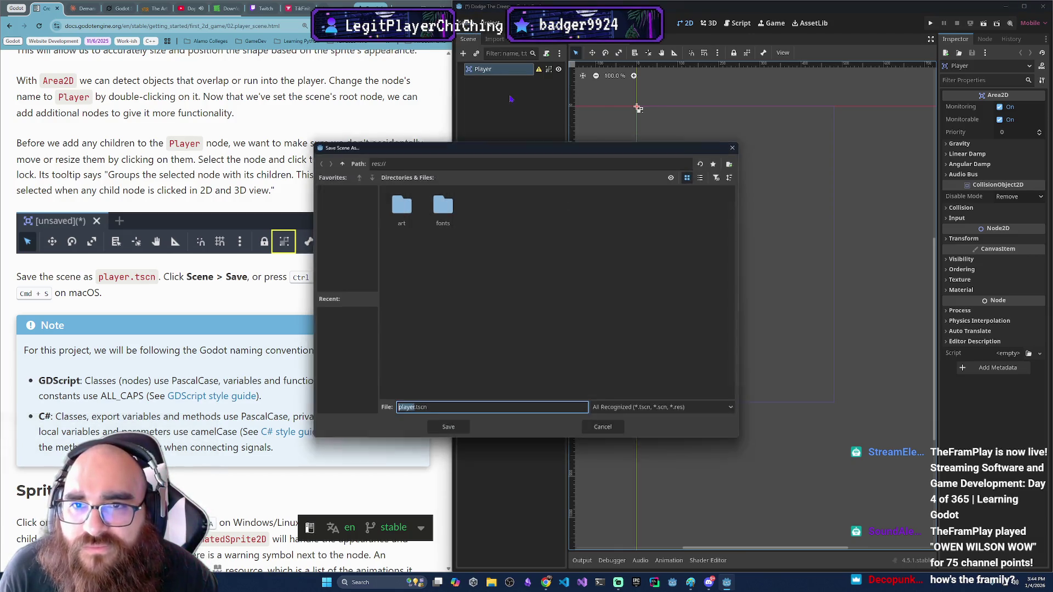
{"action": "left_click", "coordinate": [449, 430]}
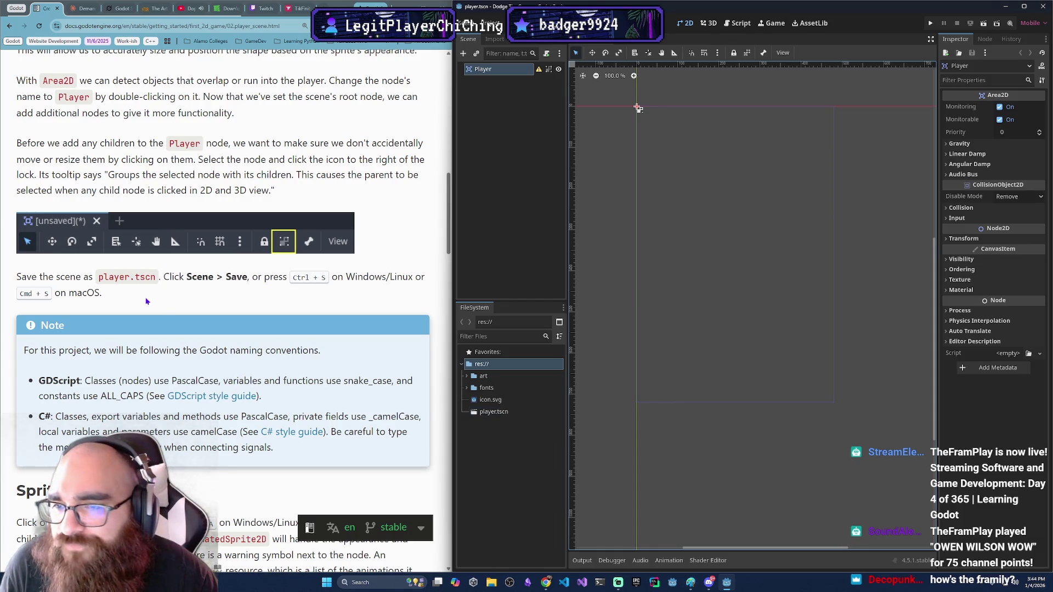
{"action": "scroll", "coordinate": [167, 317], "scroll_direction": "down", "scroll_amount": 2}
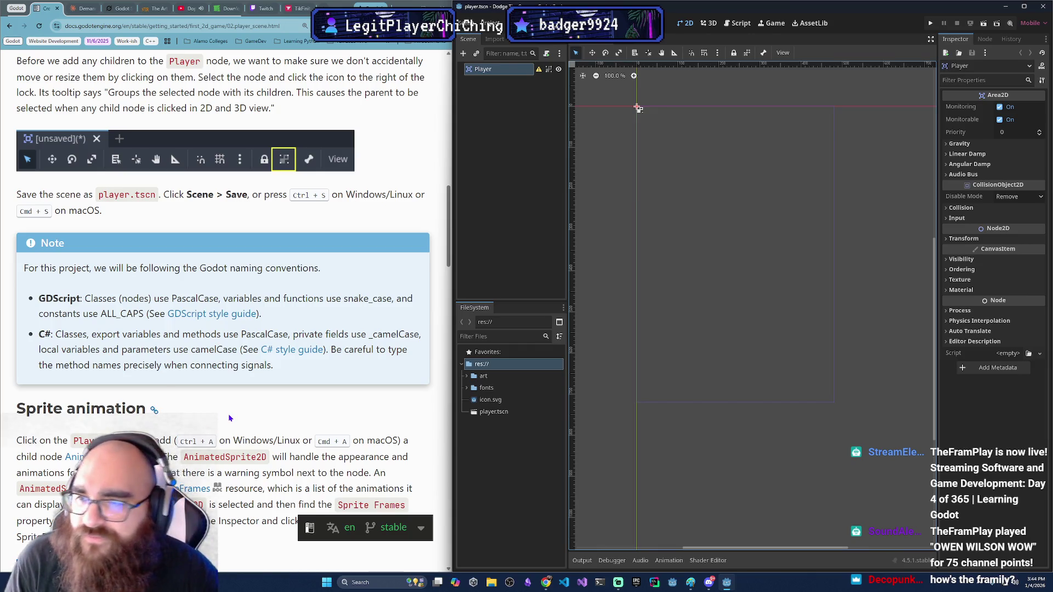
{"action": "scroll", "coordinate": [224, 422], "scroll_direction": "down", "scroll_amount": 3}
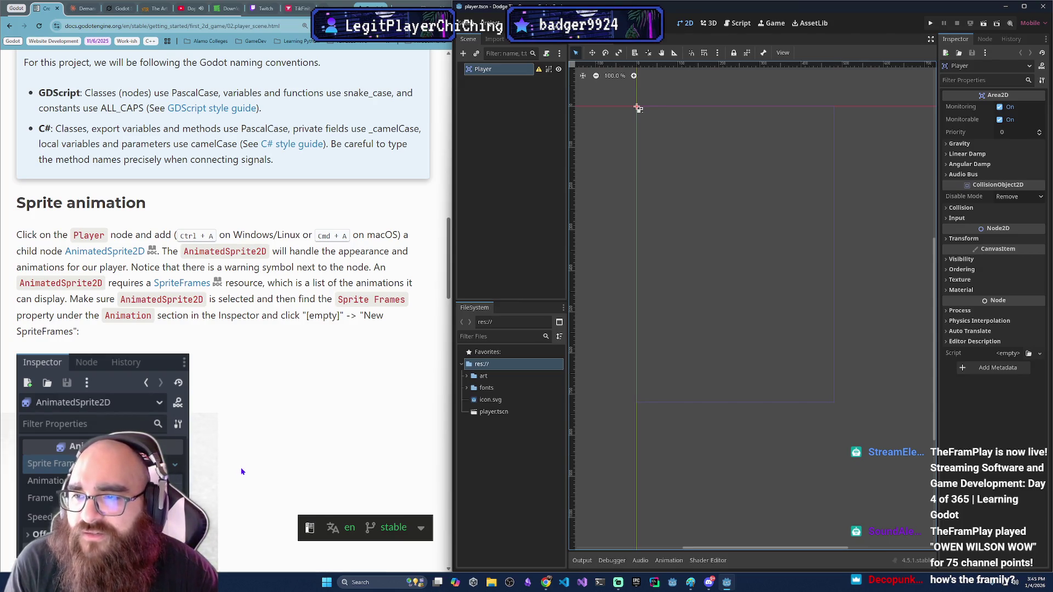
Add an AnimatedSprite2D child under Player by searching 'animated' in the node list.
{"action": "left_click", "coordinate": [513, 125]}
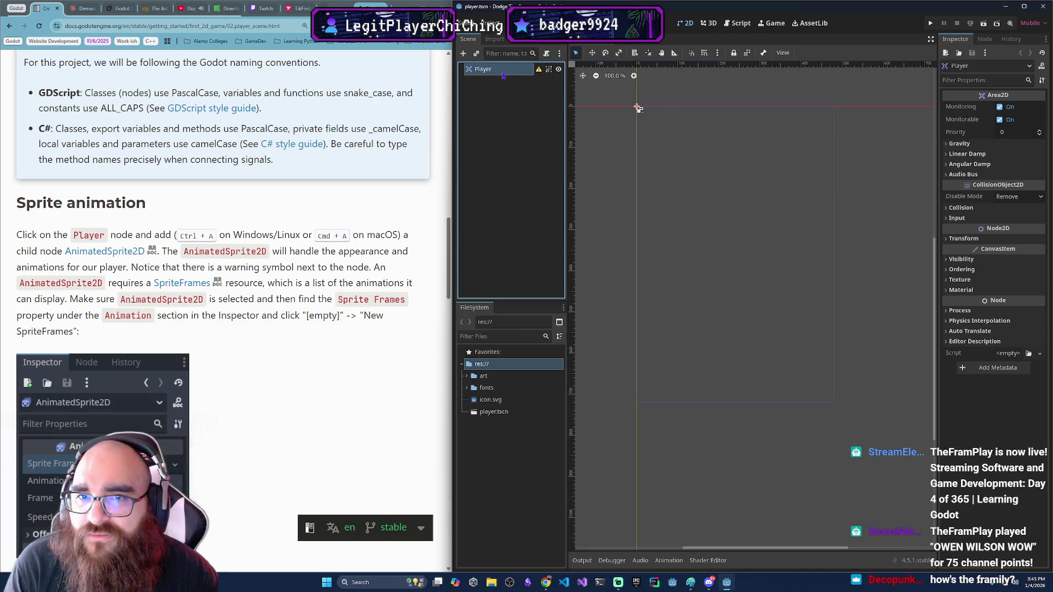
{"action": "key", "text": "ctrl+a"}
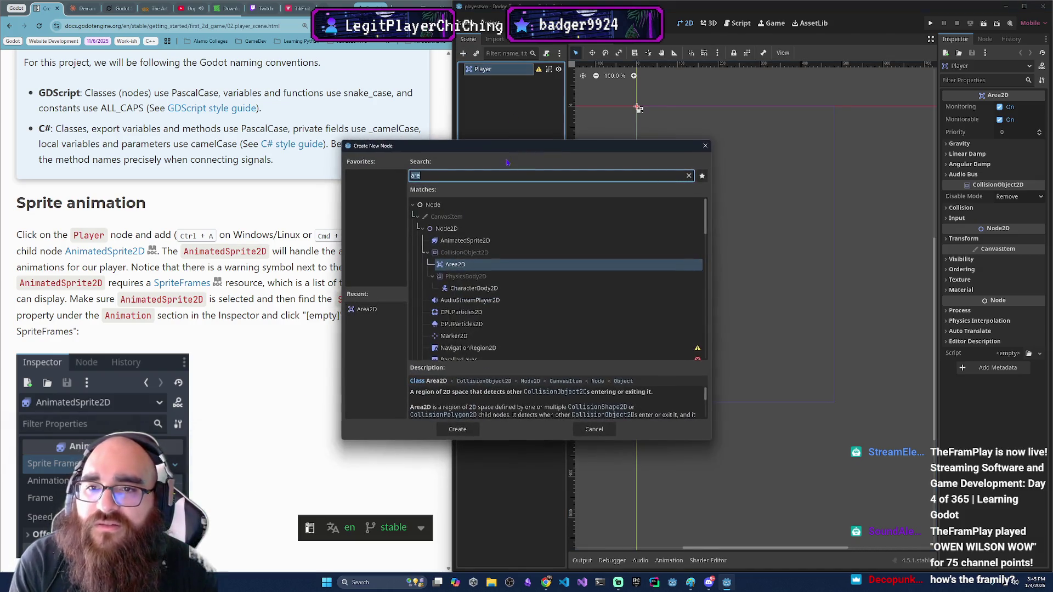
{"action": "type", "text": "anim"}
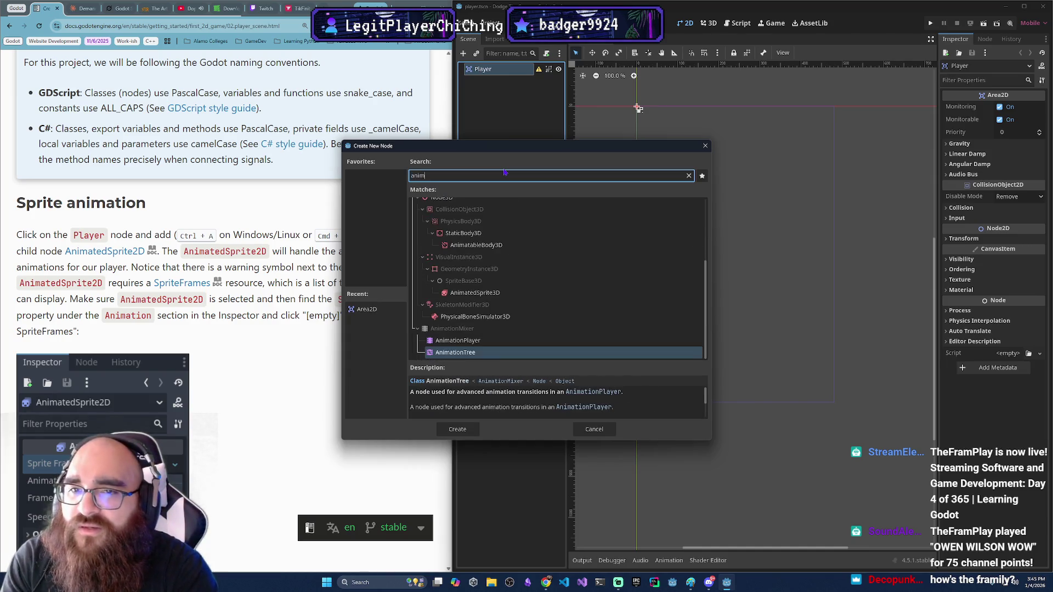
{"action": "type", "text": "at"}
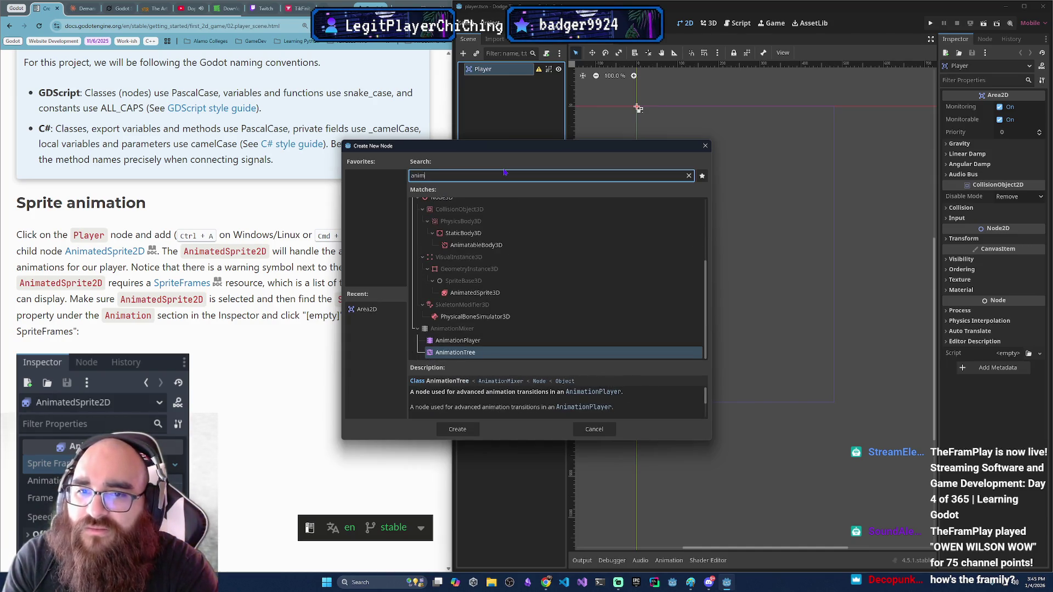
{"action": "type", "text": "ed"}
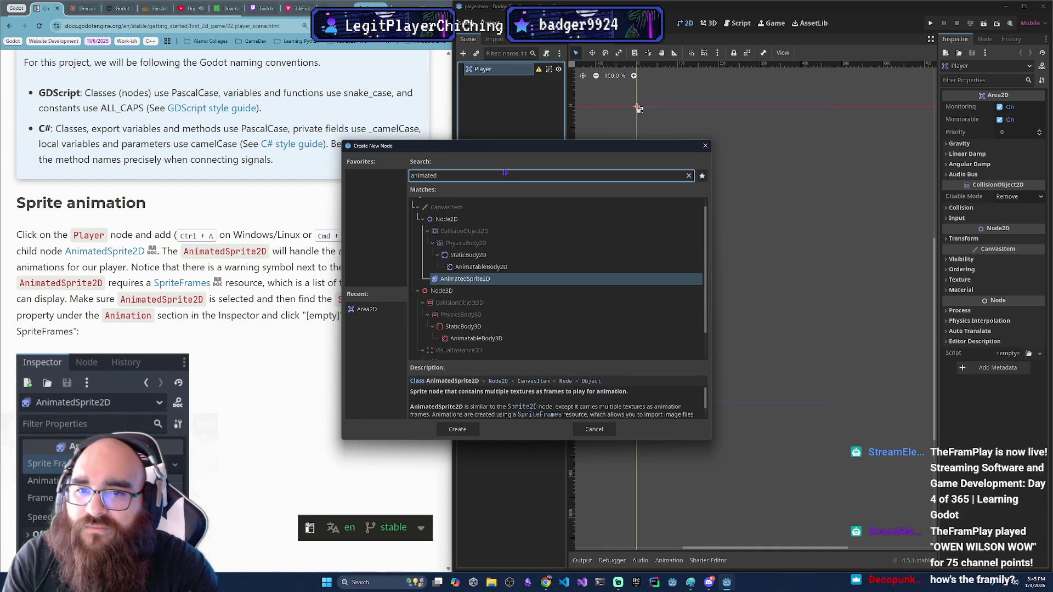
{"action": "key", "text": "Return"}
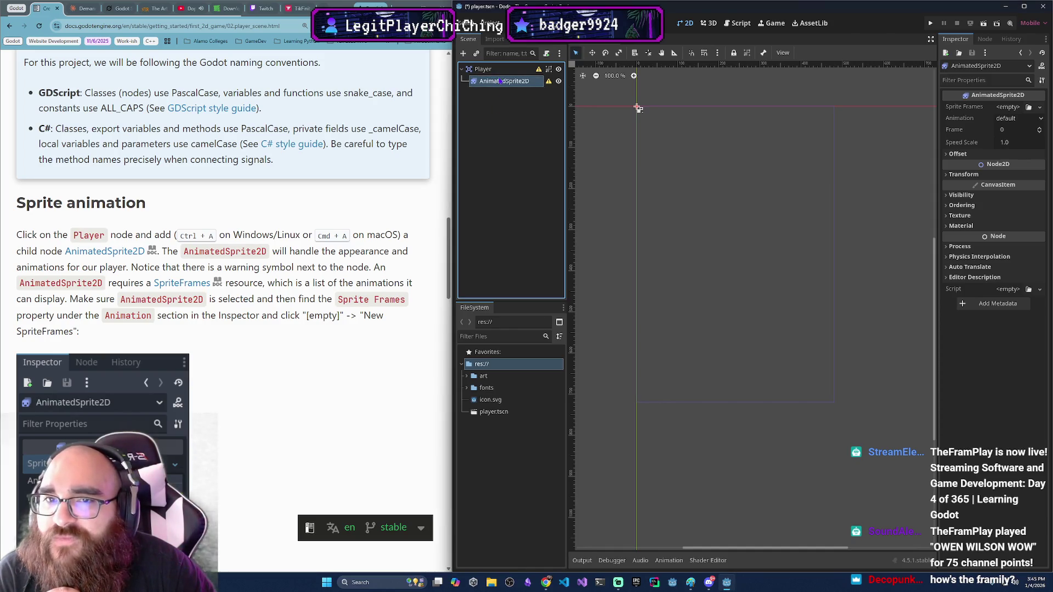
{"action": "double_click", "coordinate": [475, 83]}
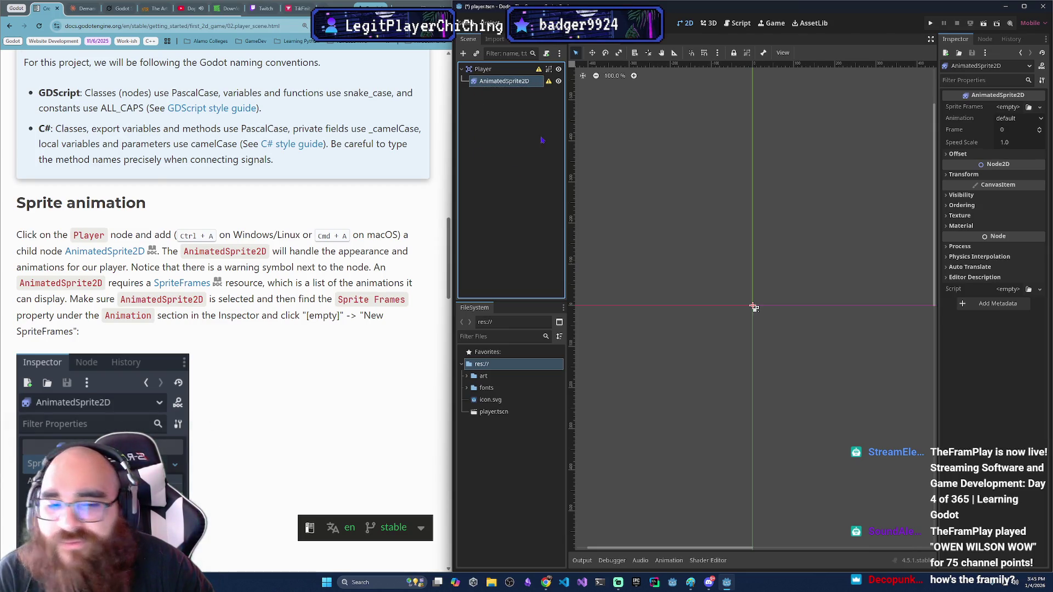
{"action": "left_click", "coordinate": [674, 567]}
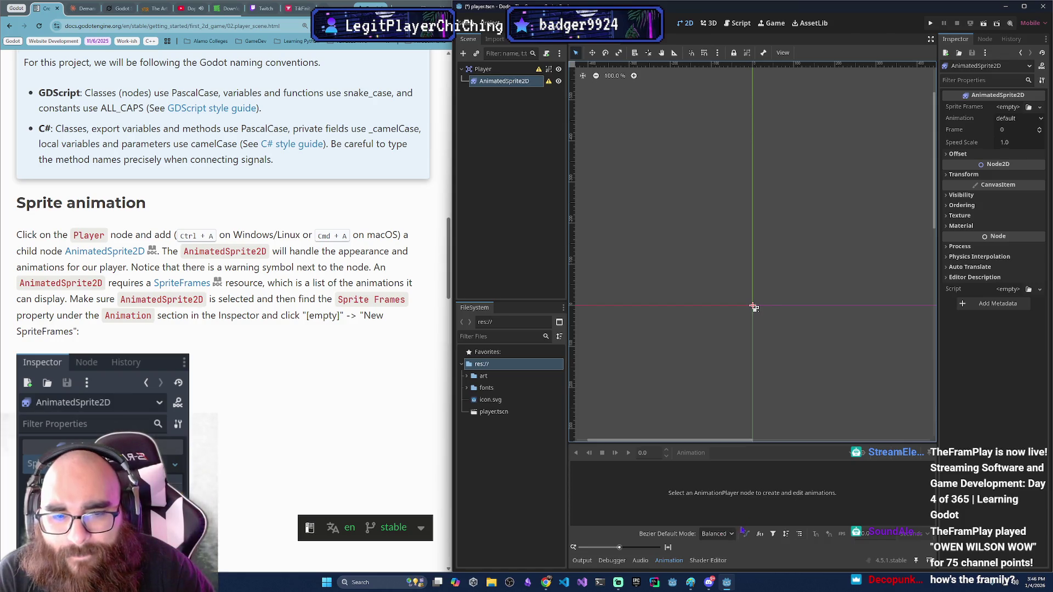
{"action": "left_click", "coordinate": [730, 538]}
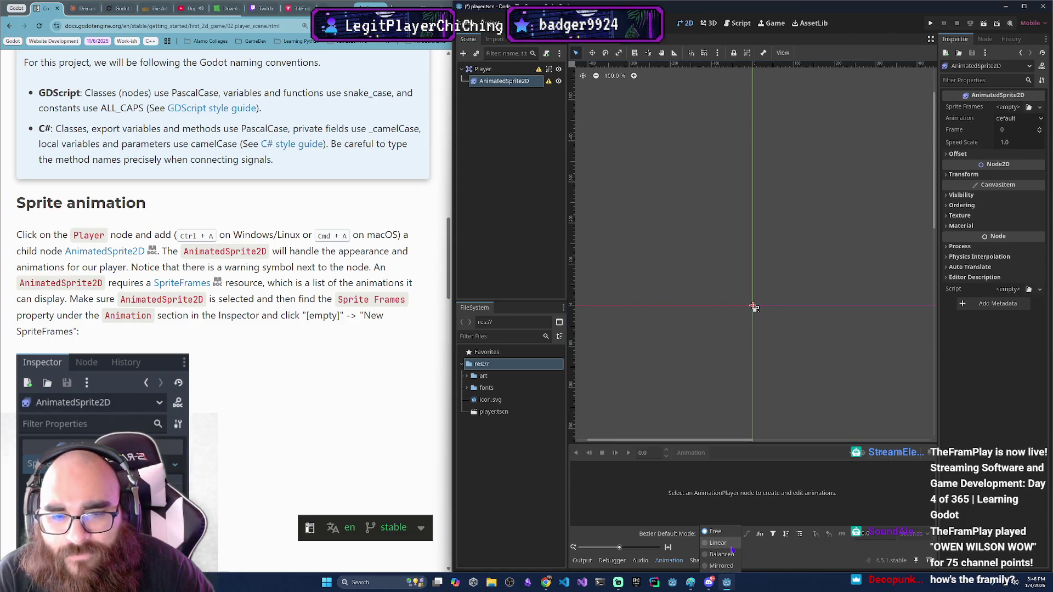
{"action": "left_click", "coordinate": [737, 553]}
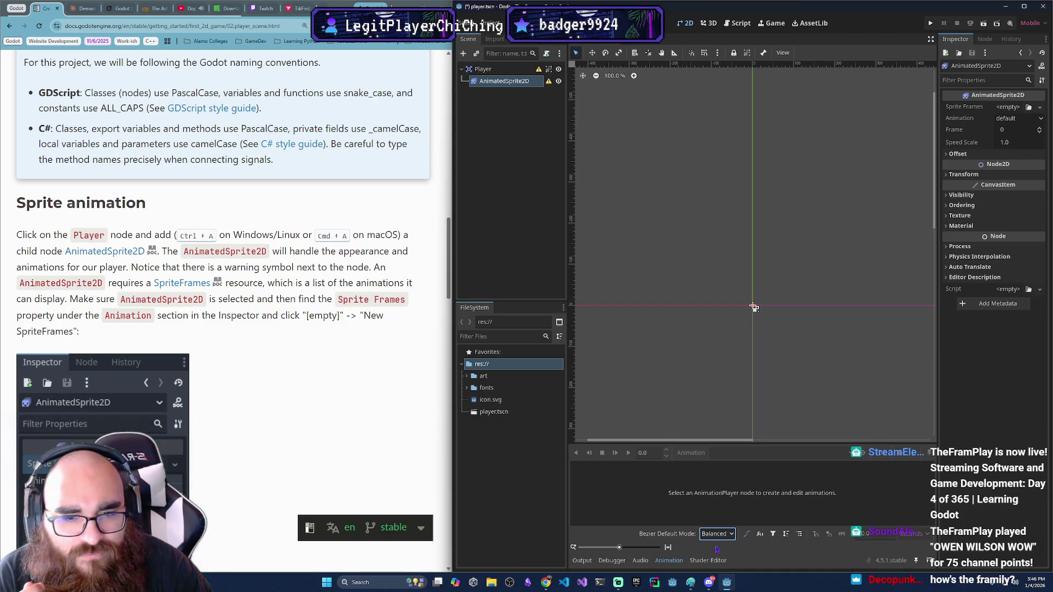
{"action": "left_click", "coordinate": [668, 561]}
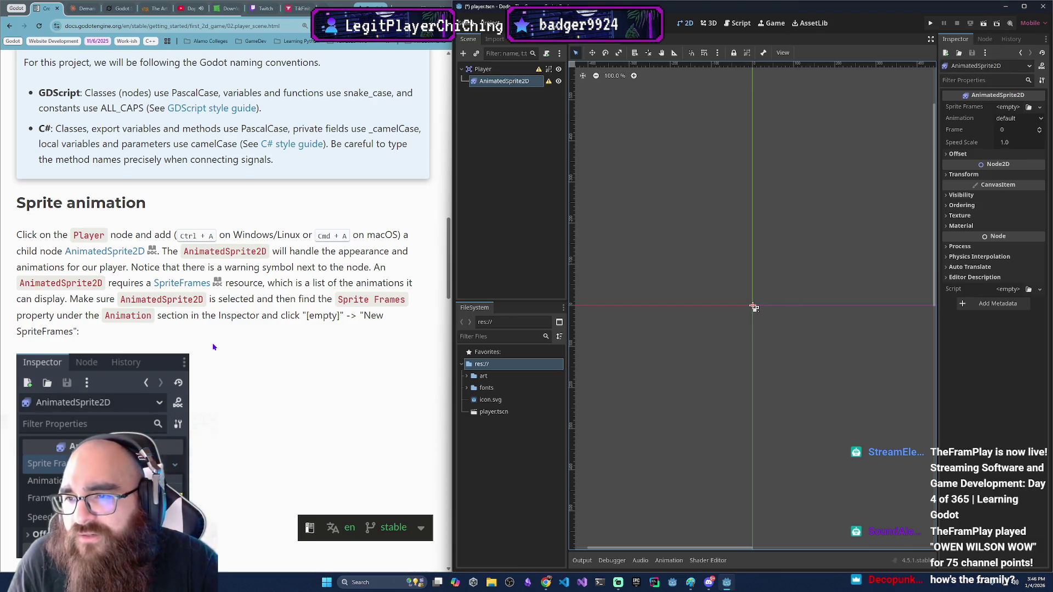
Set the AnimatedSprite2D's Sprite Frames property to a New SpriteFrames resource.
{"action": "scroll", "coordinate": [217, 346], "scroll_direction": "down", "scroll_amount": 2}
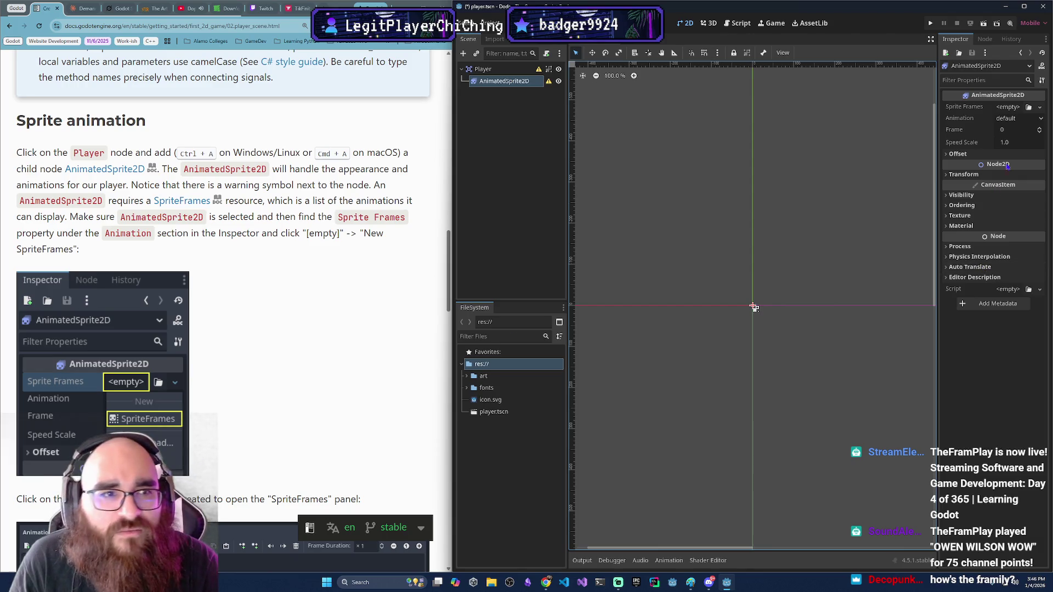
{"action": "left_click", "coordinate": [1041, 107]}
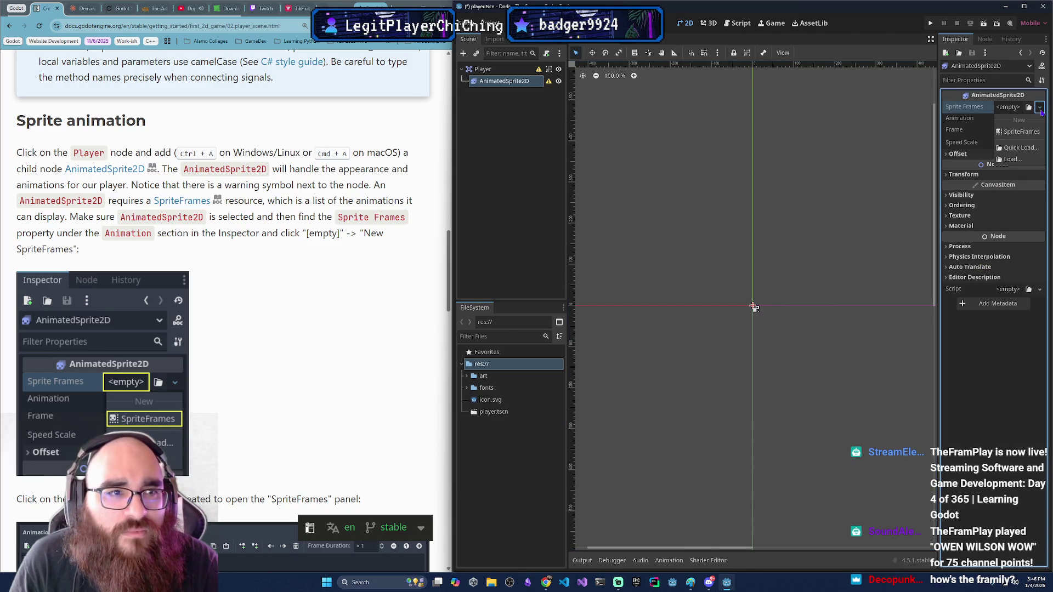
{"action": "left_click", "coordinate": [1021, 132]}
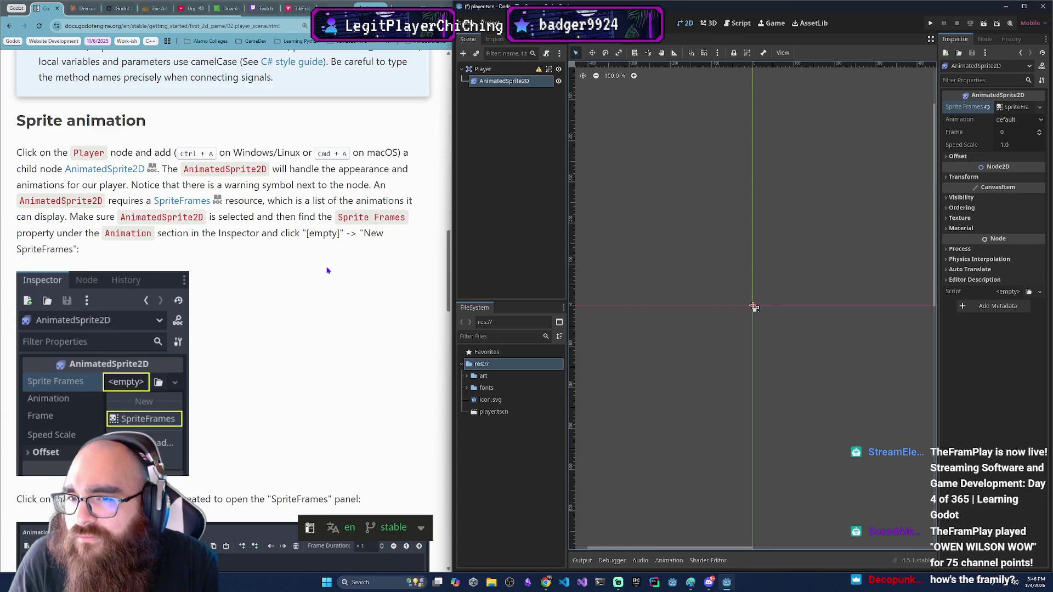
{"action": "scroll", "coordinate": [256, 318], "scroll_direction": "down", "scroll_amount": 4}
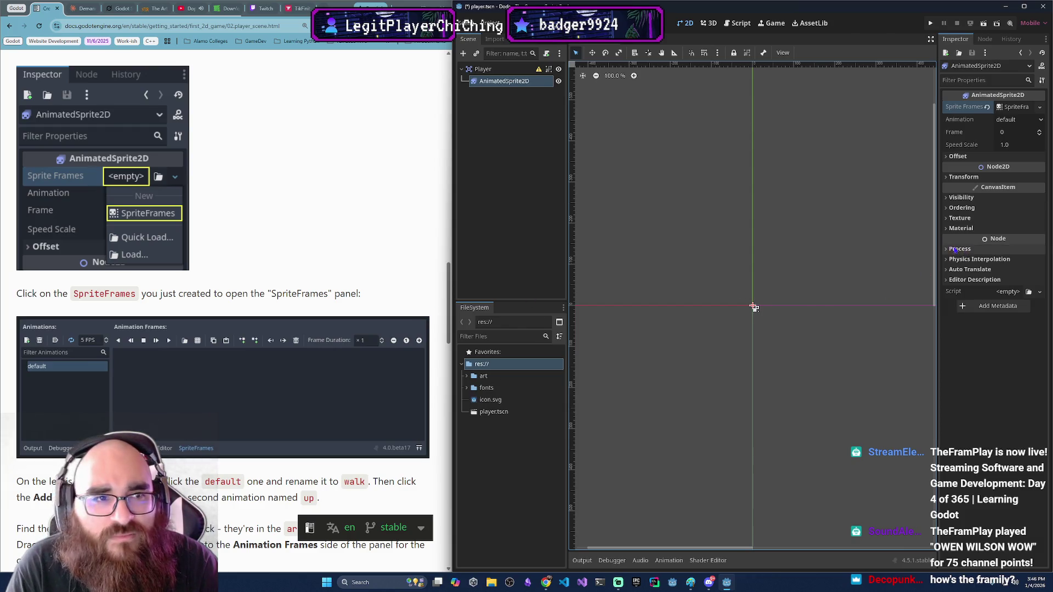
{"action": "left_click", "coordinate": [1015, 107]}
Rename the default animation in the SpriteFrames panel to 'walk'.
{"action": "left_click", "coordinate": [1015, 107]}
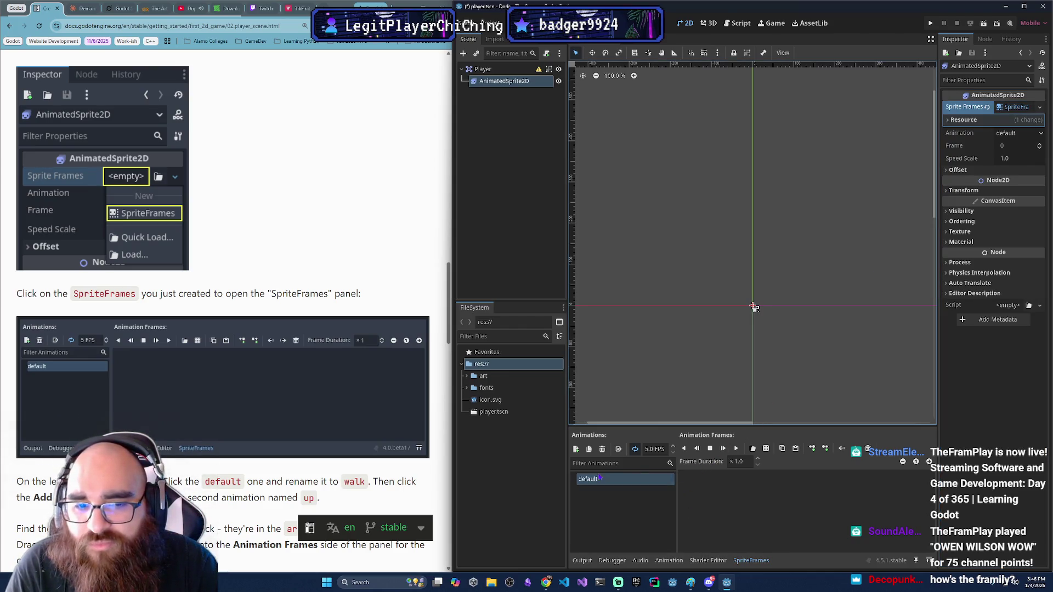
{"action": "scroll", "coordinate": [203, 410], "scroll_direction": "down", "scroll_amount": 2}
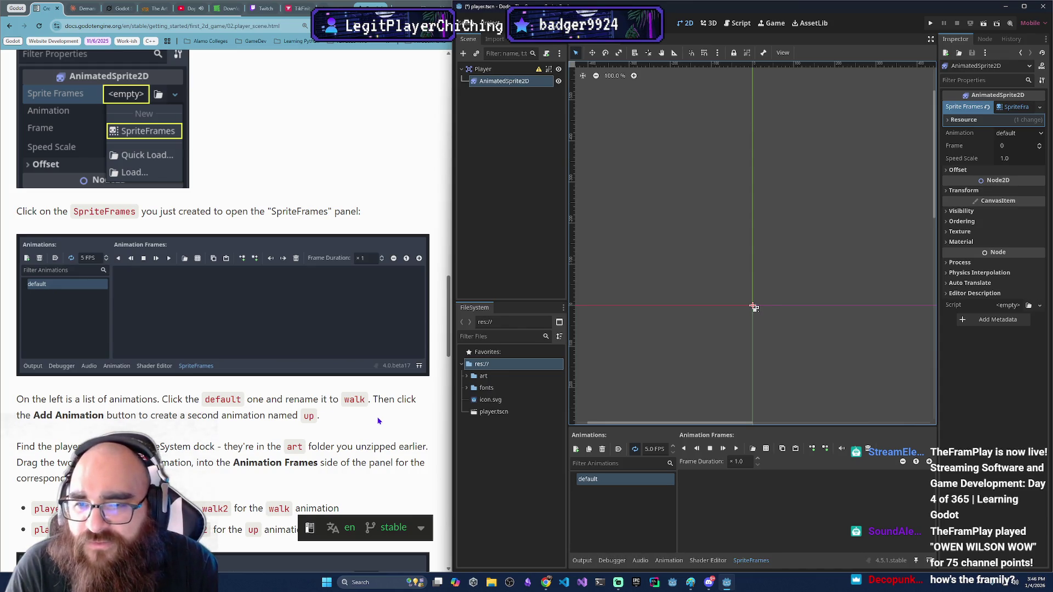
{"action": "double_click", "coordinate": [591, 479]}
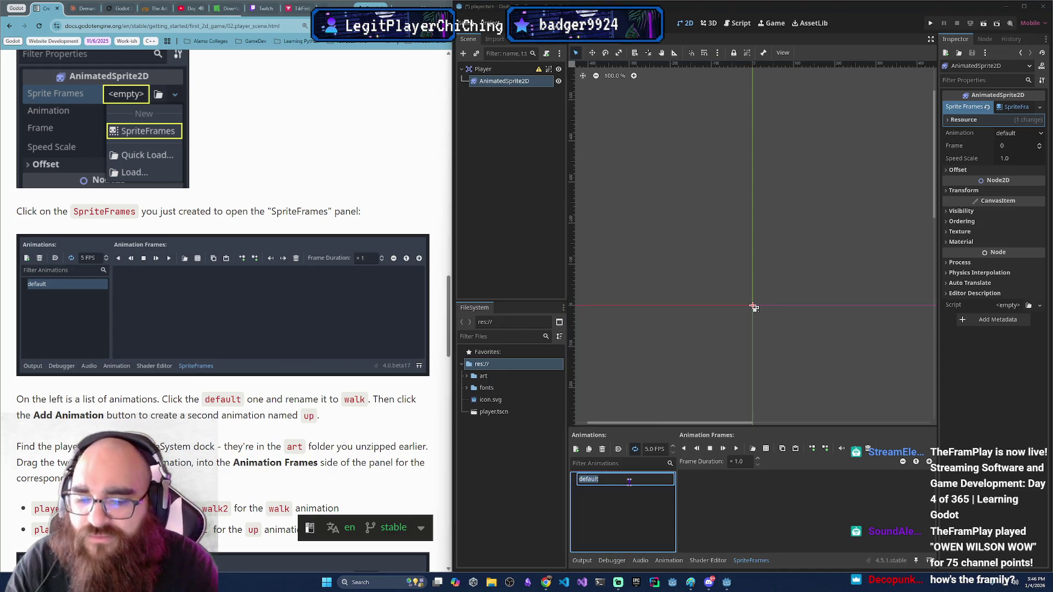
{"action": "type", "text": "walk"}
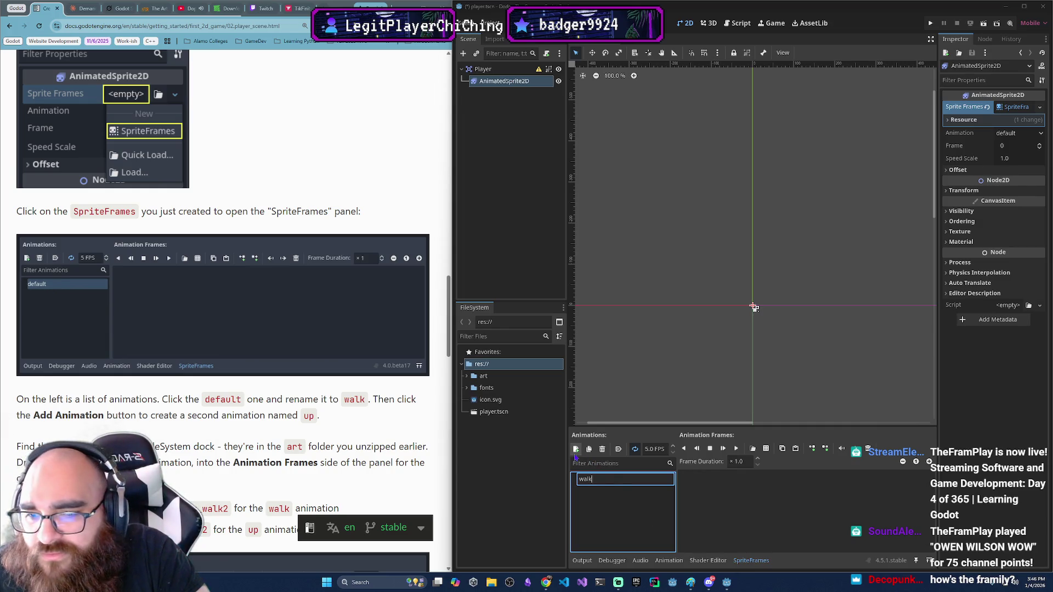
{"action": "scroll", "coordinate": [277, 439], "scroll_direction": "down", "scroll_amount": 2}
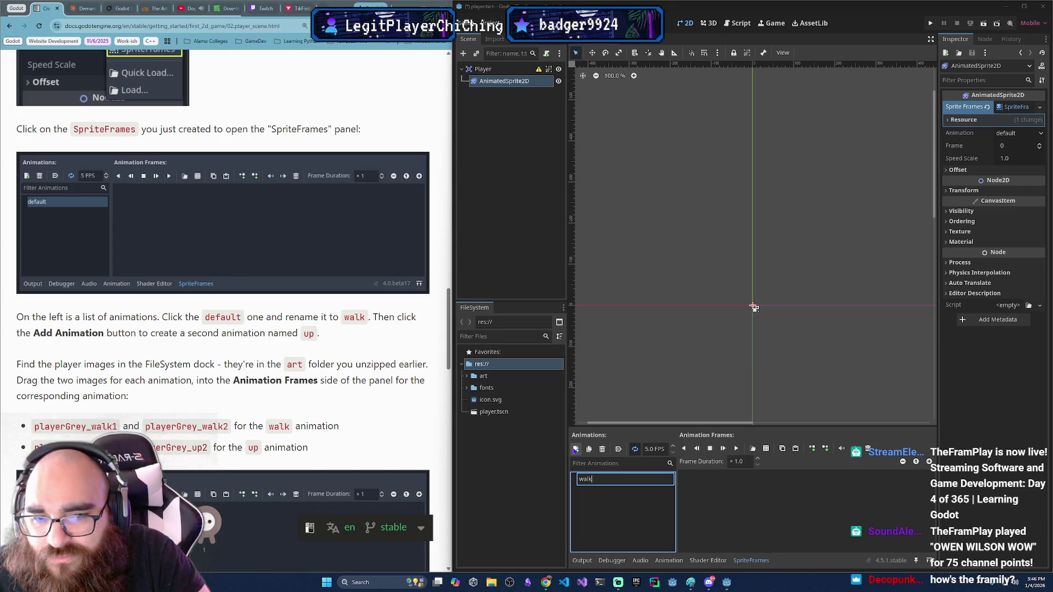
{"action": "key", "text": "Return"}
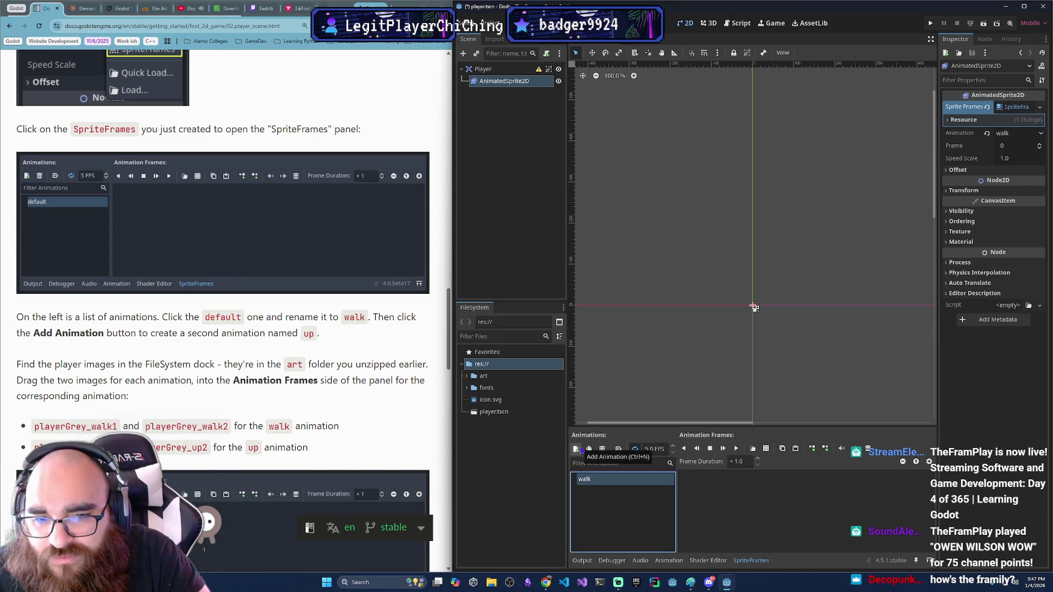
Add a second animation and name it 'up'.
{"action": "left_click", "coordinate": [577, 449]}
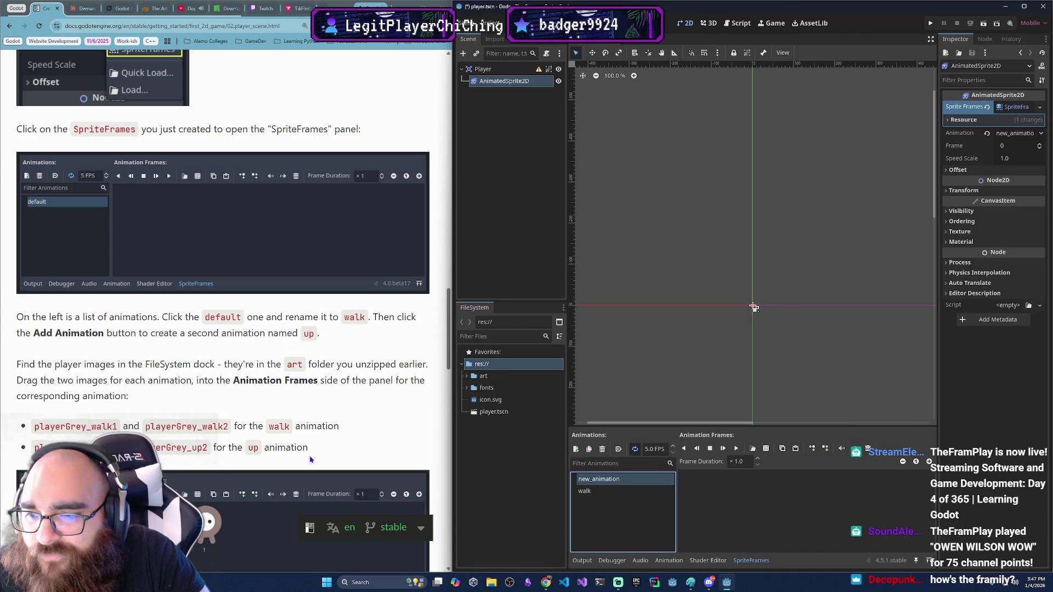
{"action": "scroll", "coordinate": [254, 490], "scroll_direction": "down", "scroll_amount": 2}
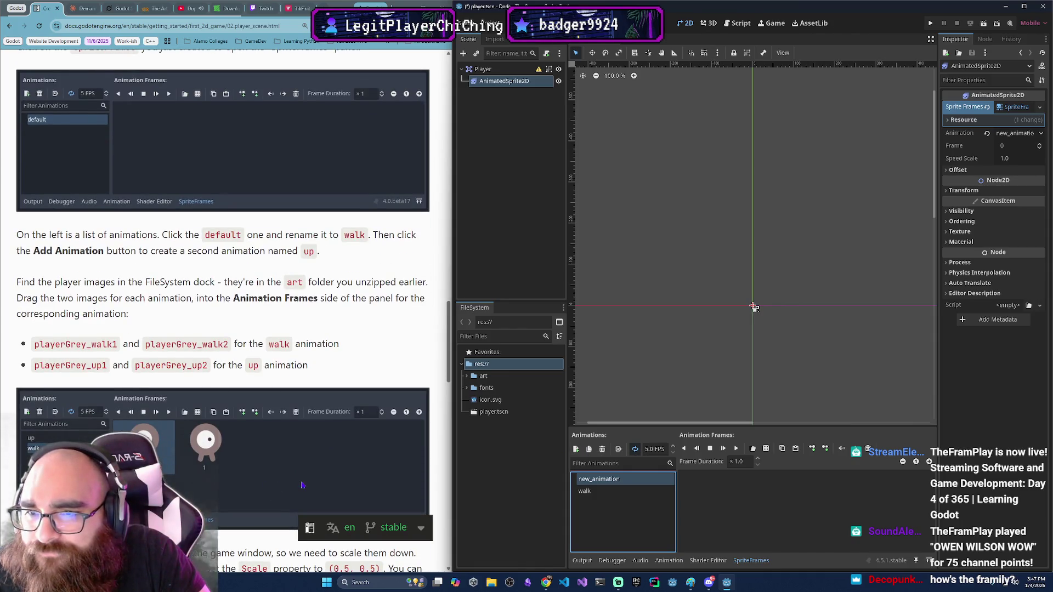
{"action": "double_click", "coordinate": [601, 480]}
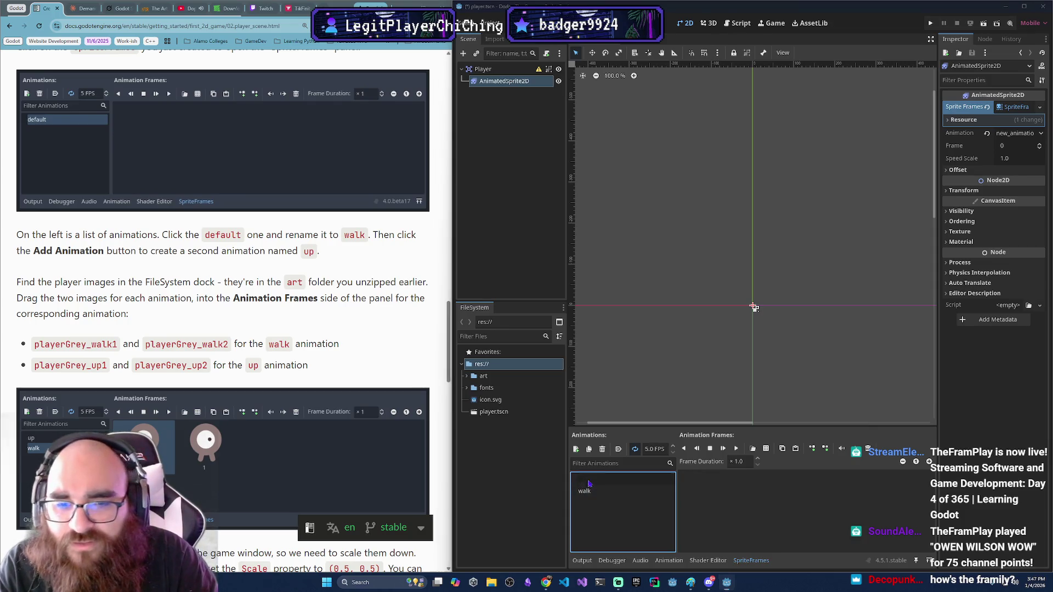
{"action": "type", "text": "up"}
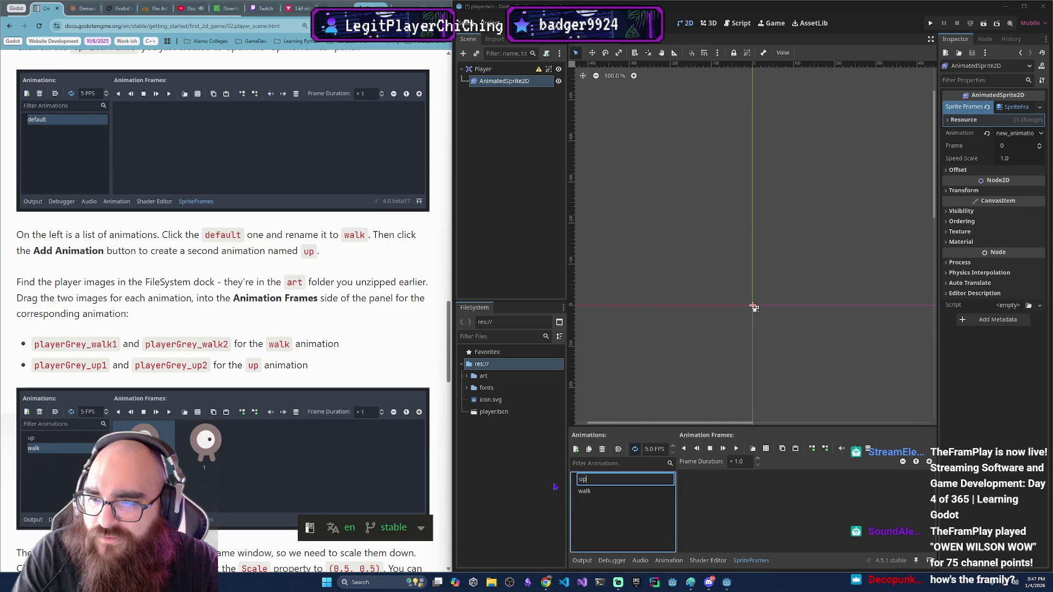
{"action": "left_click", "coordinate": [587, 491]}
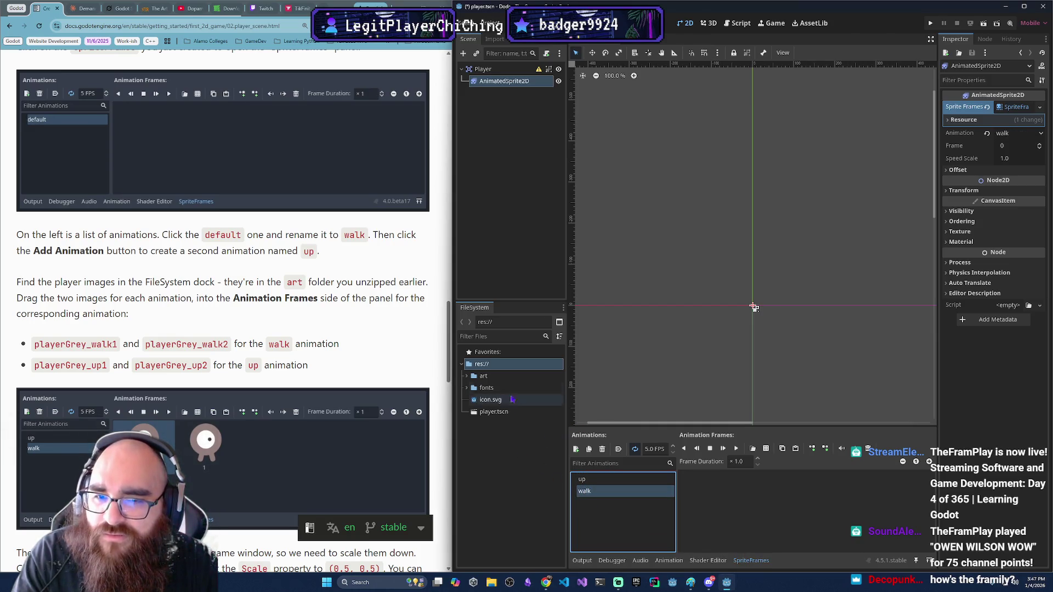
Add playerGrey_walk1 and walk2 as walk frames, and playerGrey_up1 and up2 as up frames.
{"action": "double_click", "coordinate": [484, 376]}
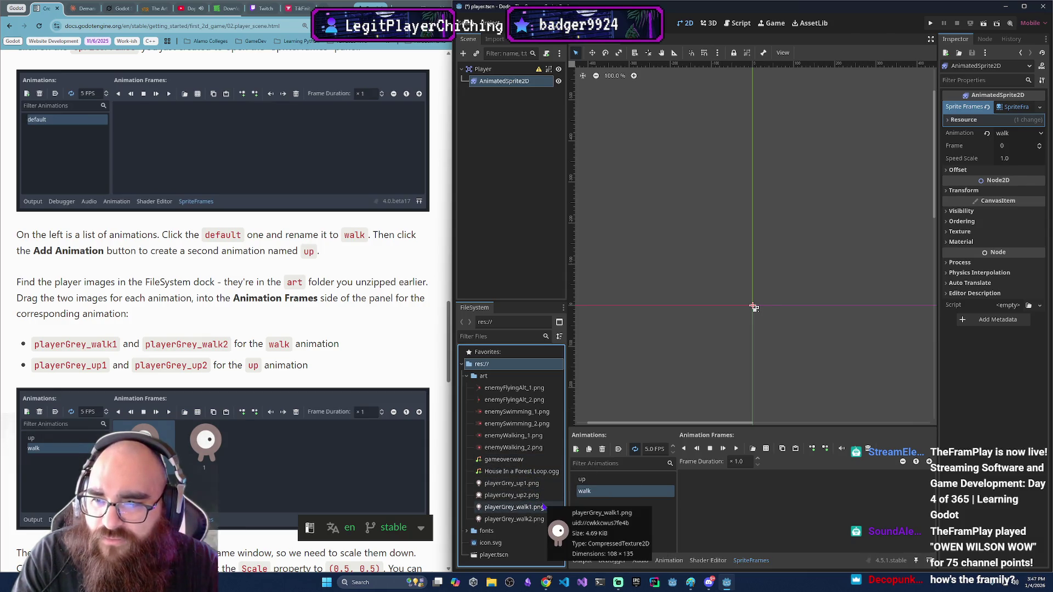
{"action": "left_click_drag", "start_coordinate": [543, 507], "coordinate": [726, 519]}
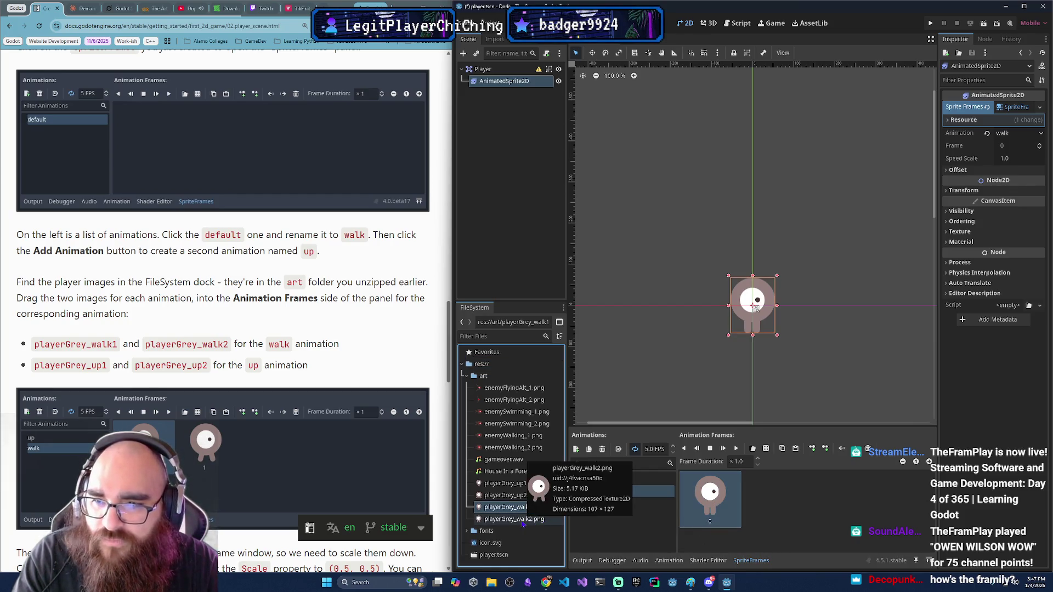
{"action": "left_click_drag", "start_coordinate": [522, 524], "coordinate": [779, 508]}
{"action": "left_click", "coordinate": [616, 484]}
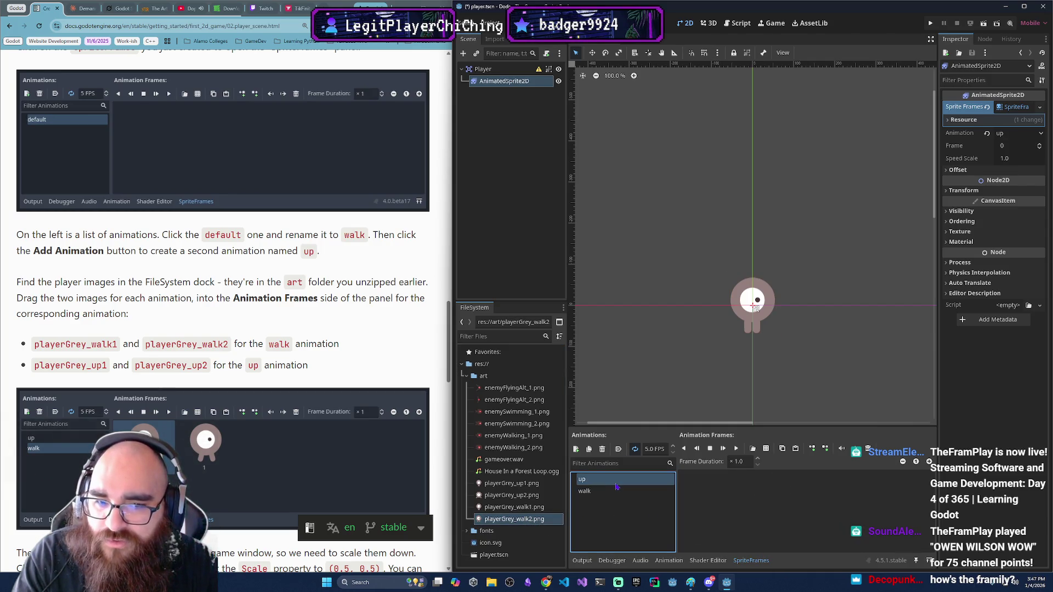
{"action": "left_click_drag", "start_coordinate": [512, 484], "coordinate": [730, 504]}
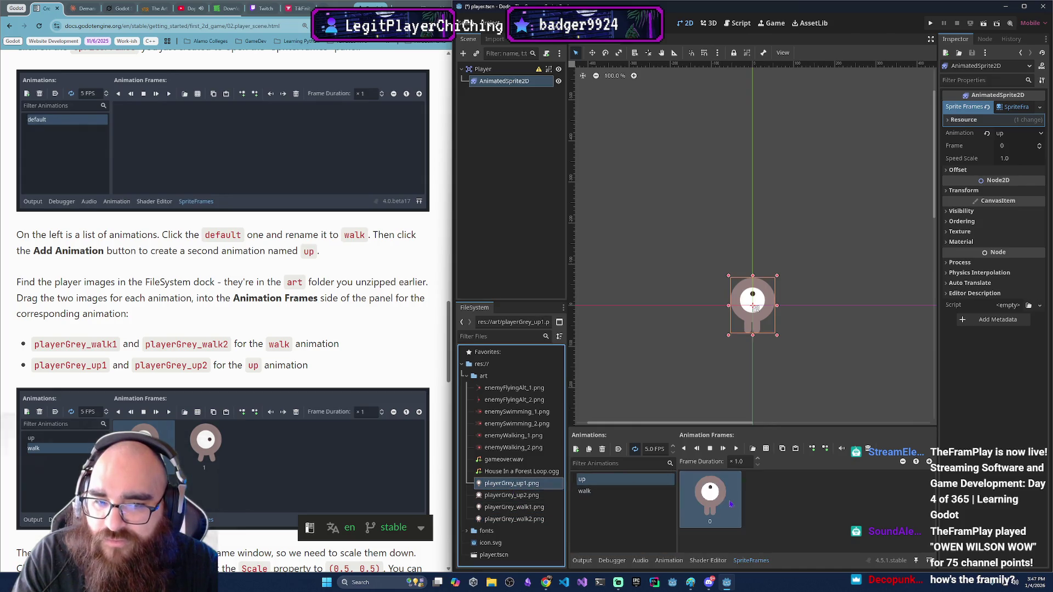
{"action": "mouse_move", "coordinate": [511, 496]}
{"action": "left_mouse_down"}
{"action": "mouse_move", "coordinate": [754, 513]}
{"action": "mouse_move", "coordinate": [771, 501]}
{"action": "left_mouse_up"}
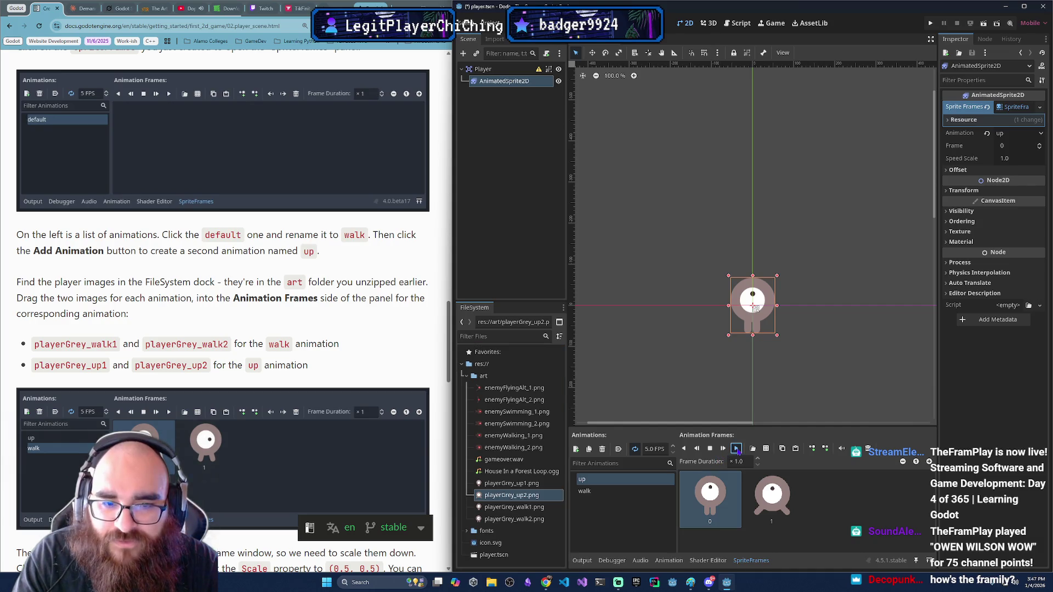
Preview the up and walk animations playing in the viewport.
{"action": "left_click", "coordinate": [736, 448]}
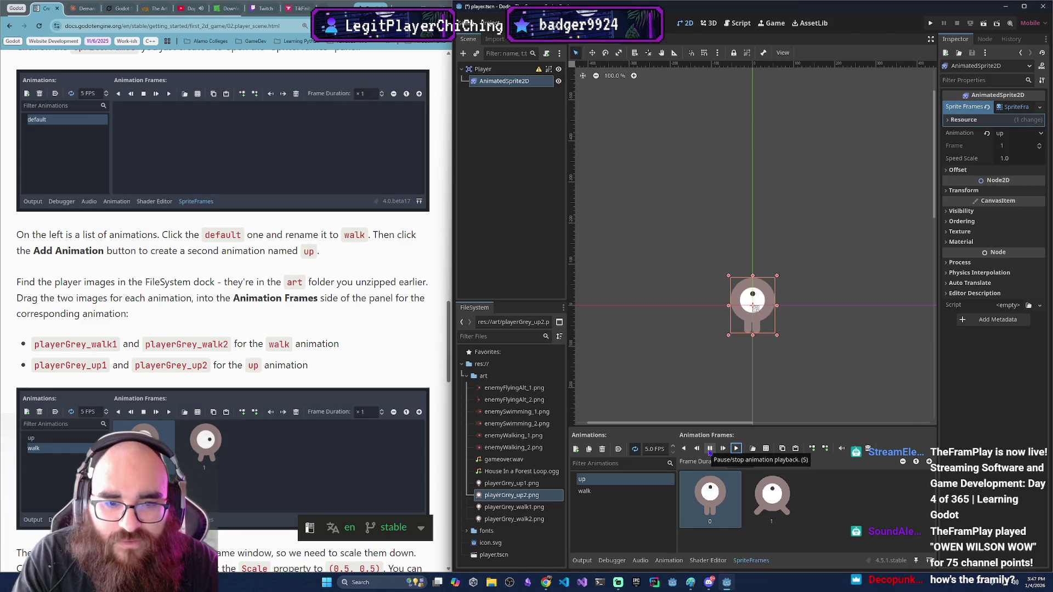
{"action": "left_click", "coordinate": [710, 450]}
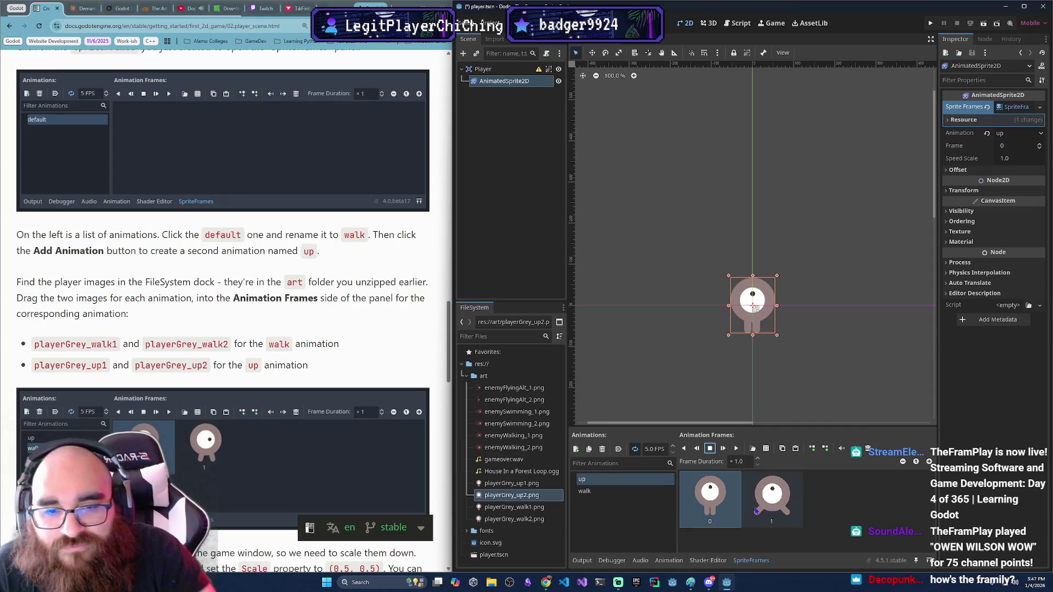
{"action": "left_click", "coordinate": [586, 491]}
{"action": "left_click", "coordinate": [637, 480]}
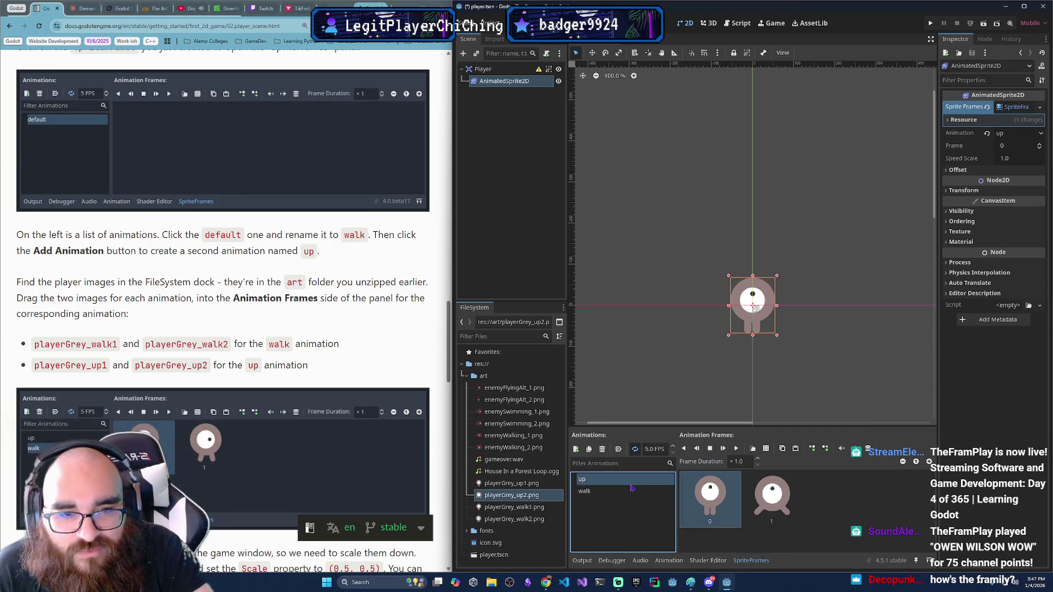
{"action": "left_click", "coordinate": [736, 448]}
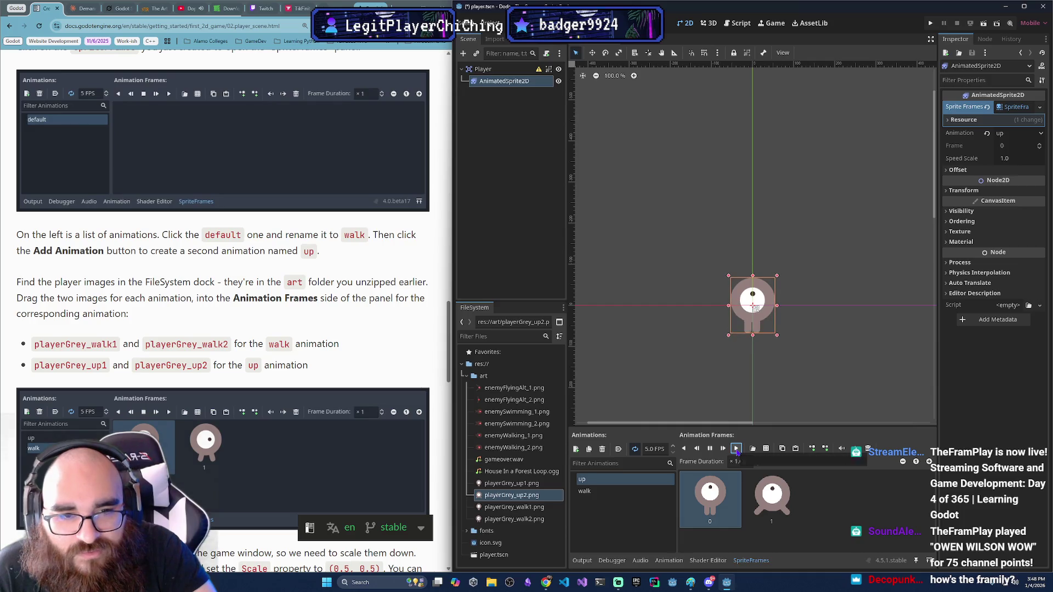
{"action": "left_click", "coordinate": [584, 491]}
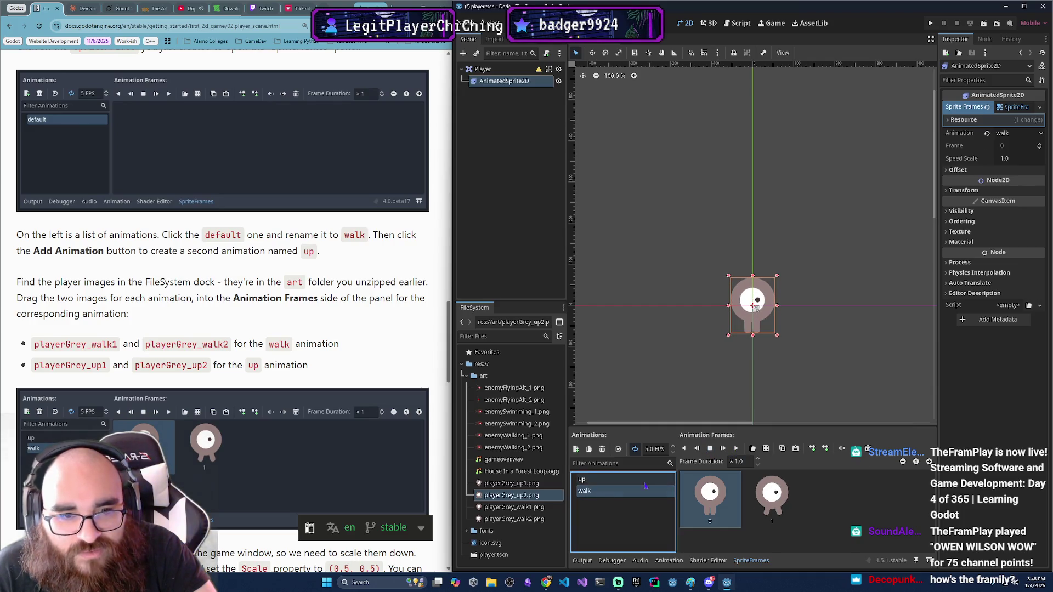
{"action": "left_click", "coordinate": [736, 448]}
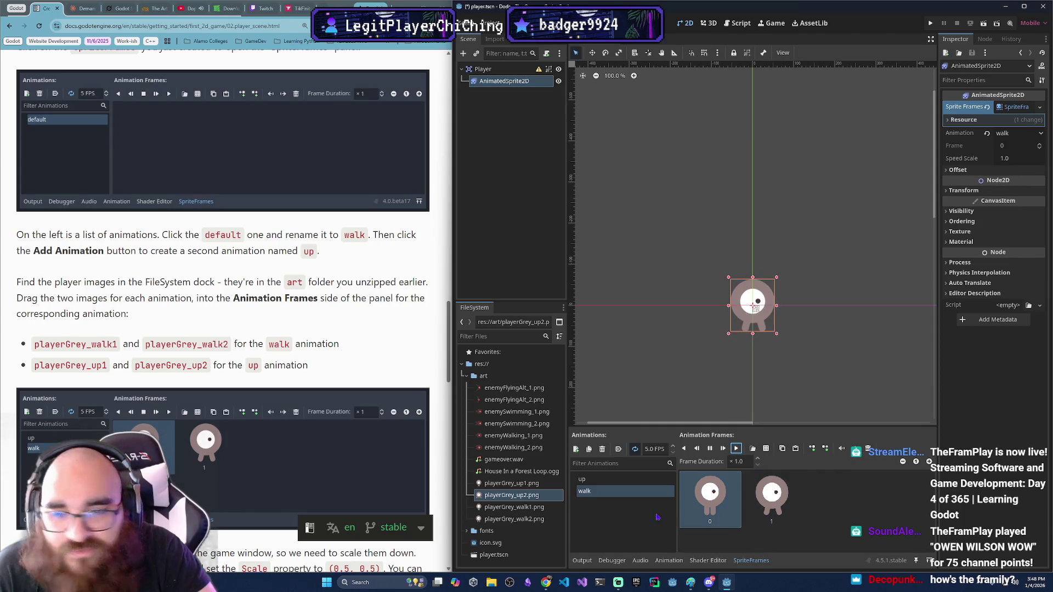
{"action": "scroll", "coordinate": [201, 473], "scroll_direction": "down", "scroll_amount": 5}
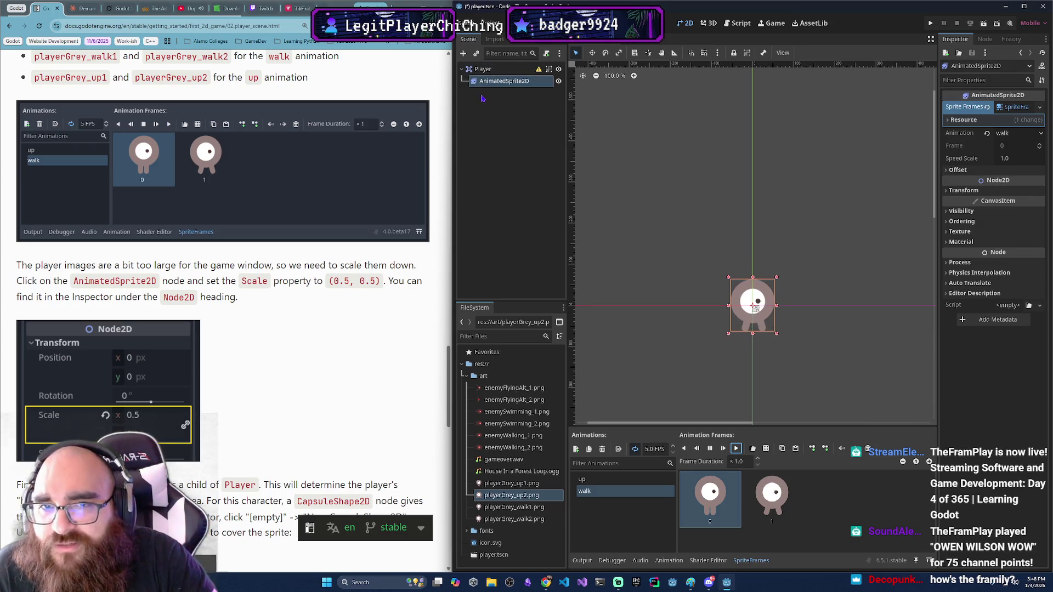
Set the AnimatedSprite2D's Transform Scale to 0.5 on both x and y.
{"action": "left_click", "coordinate": [515, 117]}
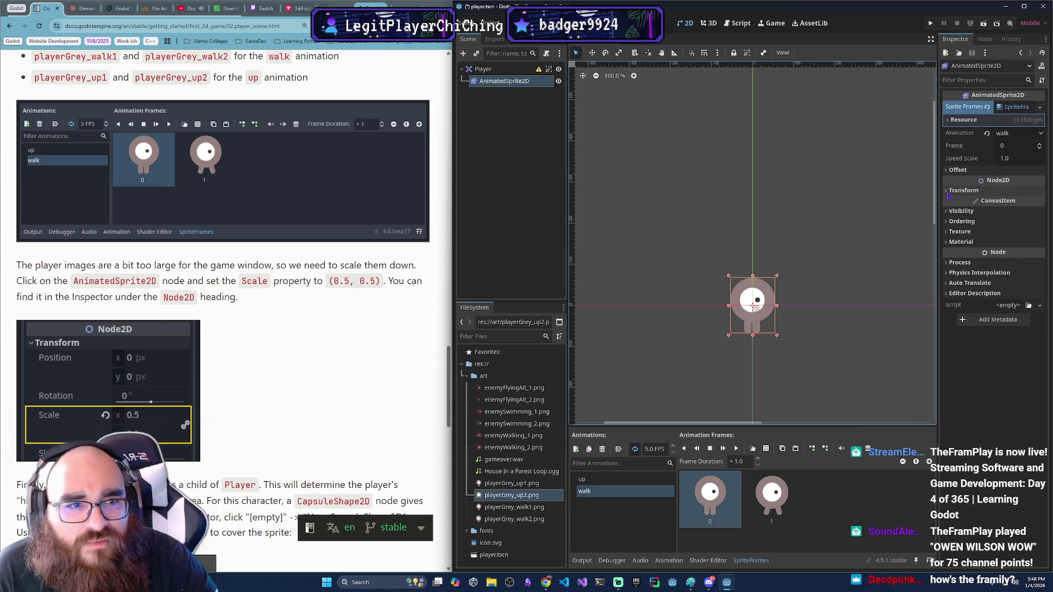
{"action": "left_click", "coordinate": [948, 192]}
{"action": "left_click", "coordinate": [1014, 246]}
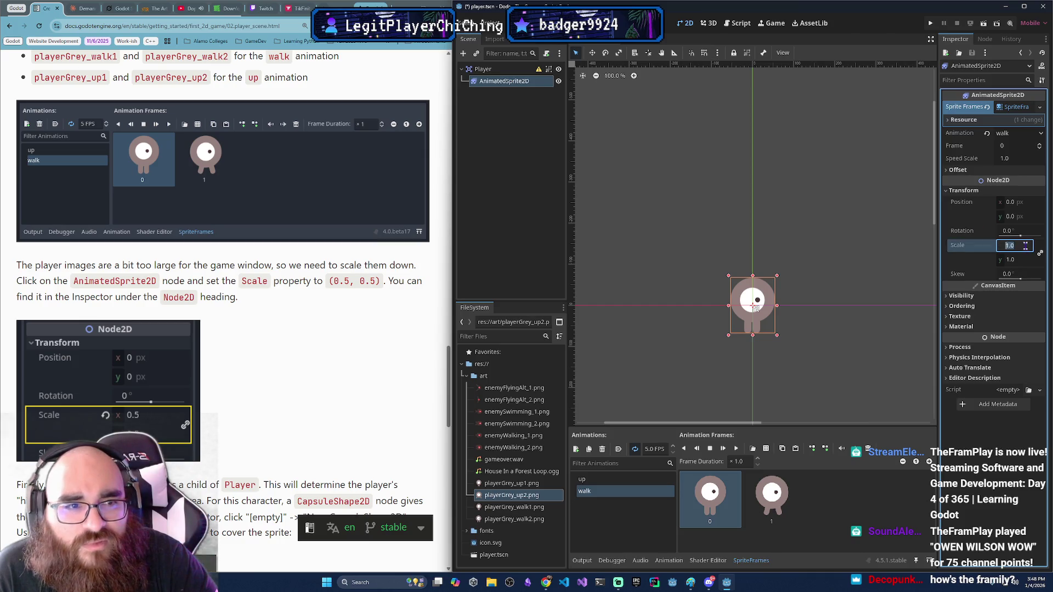
{"action": "key", "text": "BackSpace"}
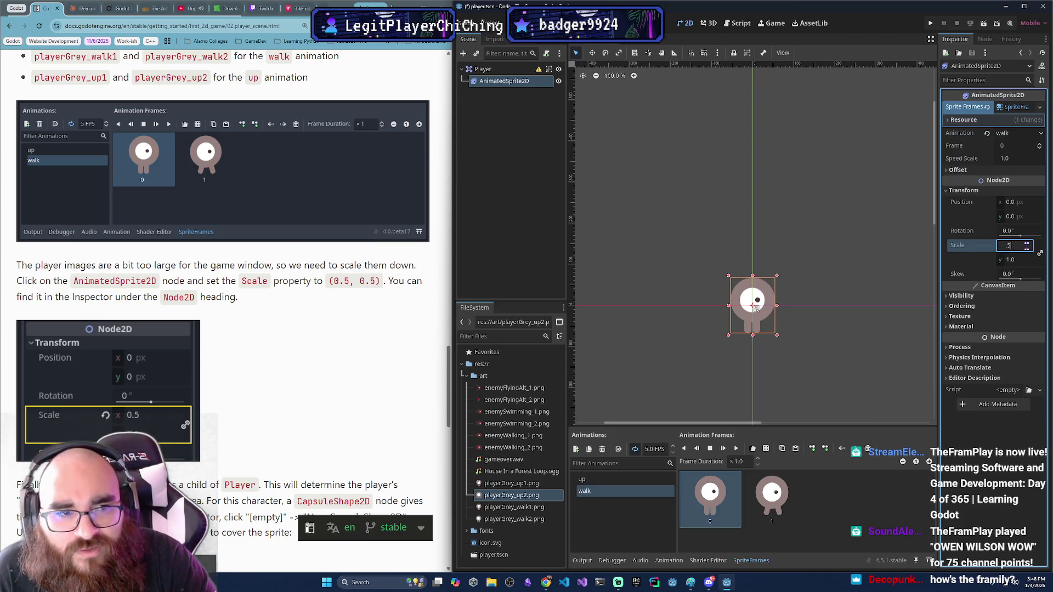
{"action": "key", "text": "Tab"}
{"action": "type", "text": ".5"}
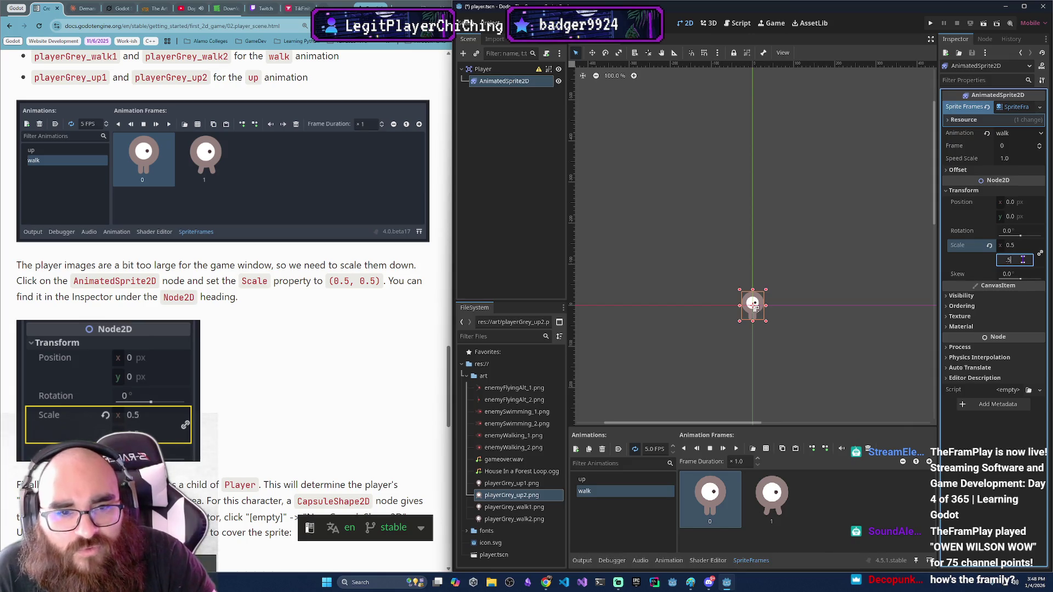
{"action": "key", "text": "Return"}
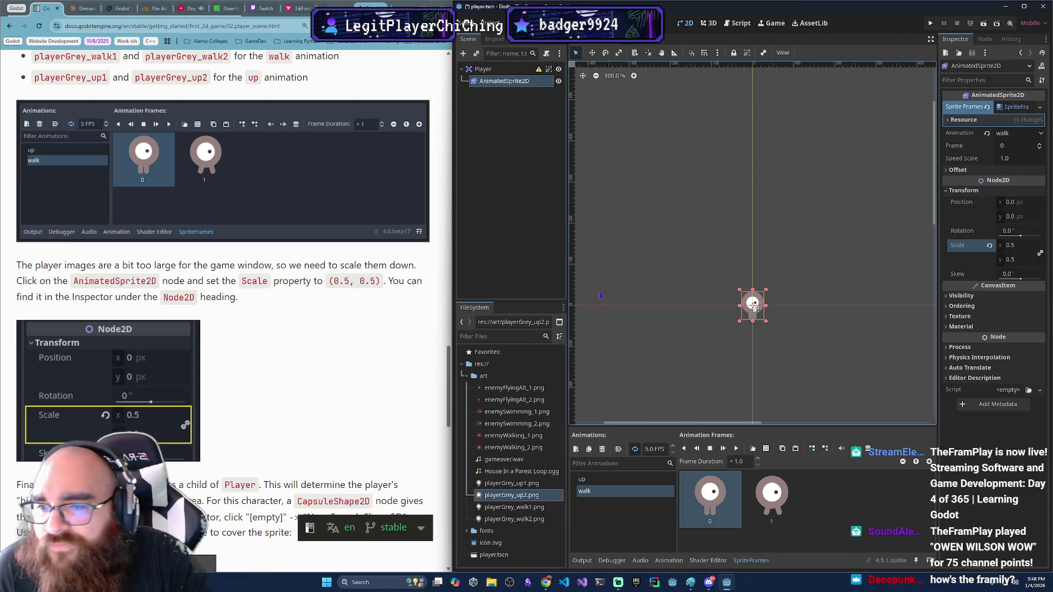
{"action": "scroll", "coordinate": [248, 373], "scroll_direction": "down", "scroll_amount": 2}
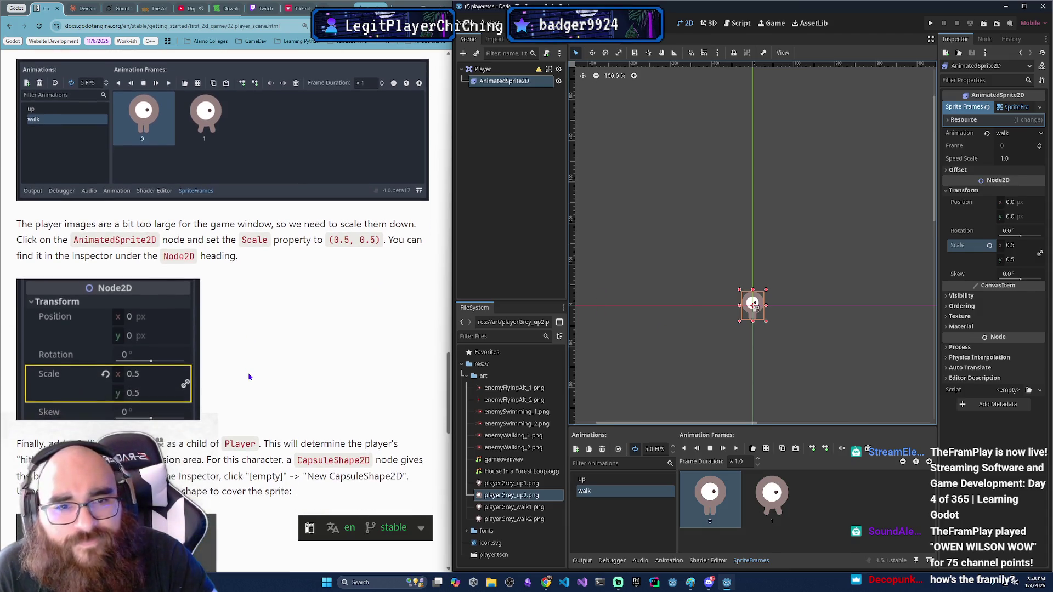
{"action": "scroll", "coordinate": [249, 377], "scroll_direction": "down", "scroll_amount": 2}
{"action": "scroll", "coordinate": [250, 378], "scroll_direction": "down", "scroll_amount": 1}
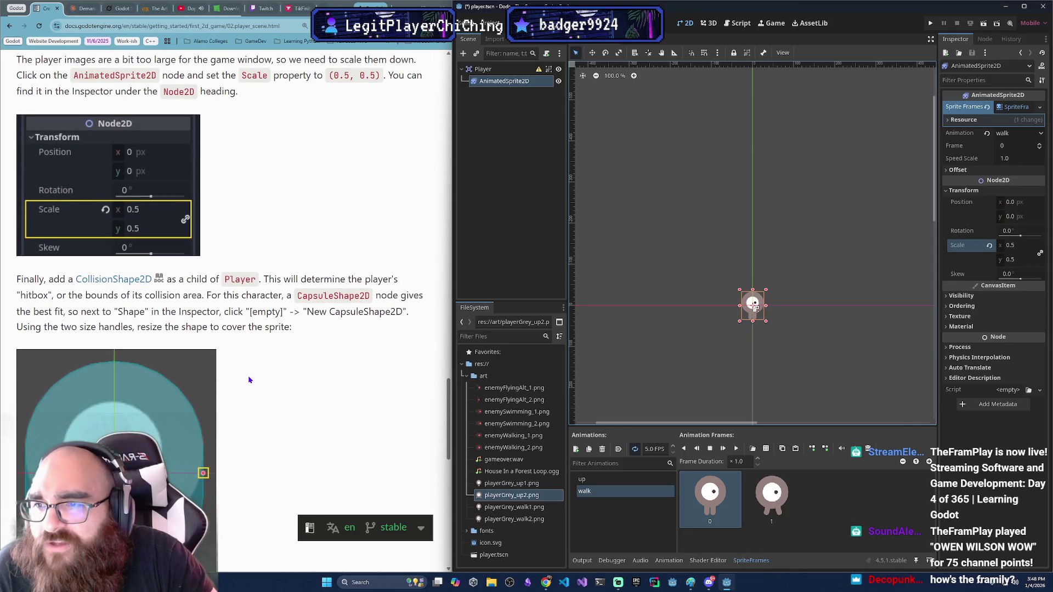
{"action": "scroll", "coordinate": [248, 380], "scroll_direction": "down", "scroll_amount": 1}
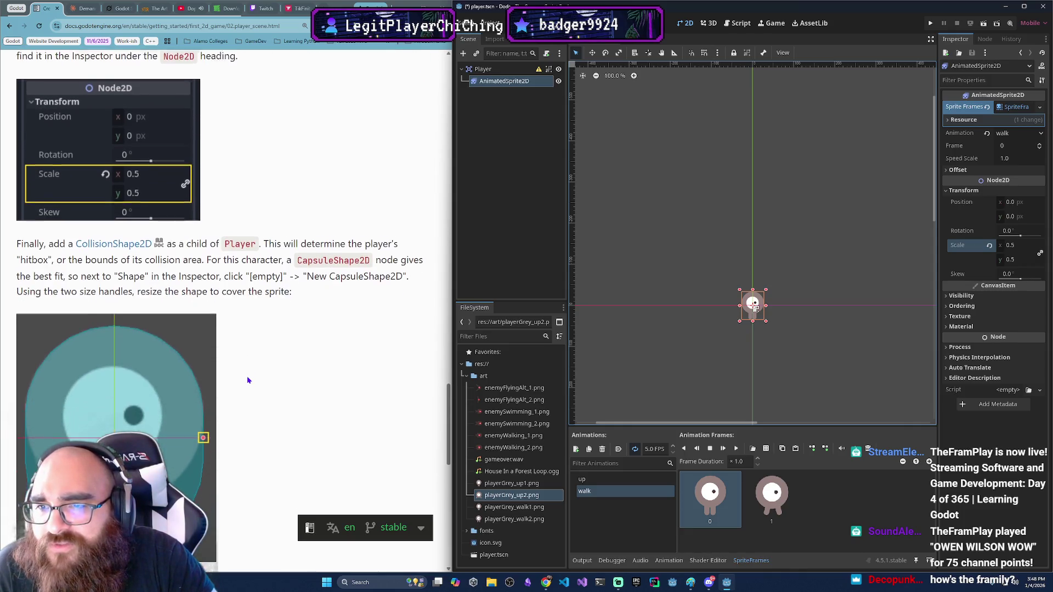
Add a CollisionShape2D child under Player and give it a New CapsuleShape2D shape.
{"action": "right_click", "coordinate": [484, 70]}
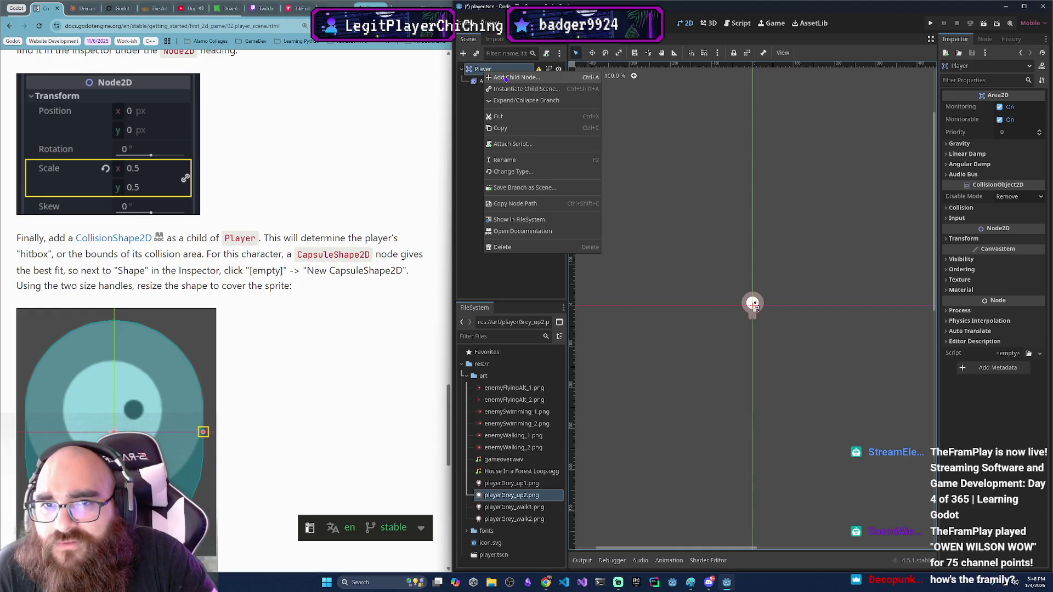
{"action": "left_click", "coordinate": [506, 77]}
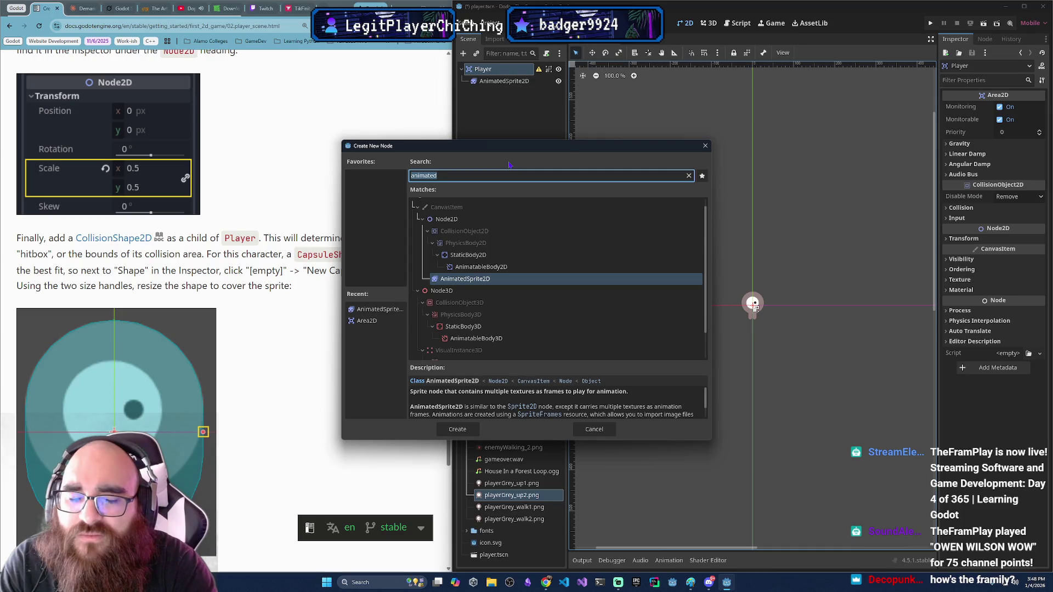
{"action": "key", "text": "BackSpace"}
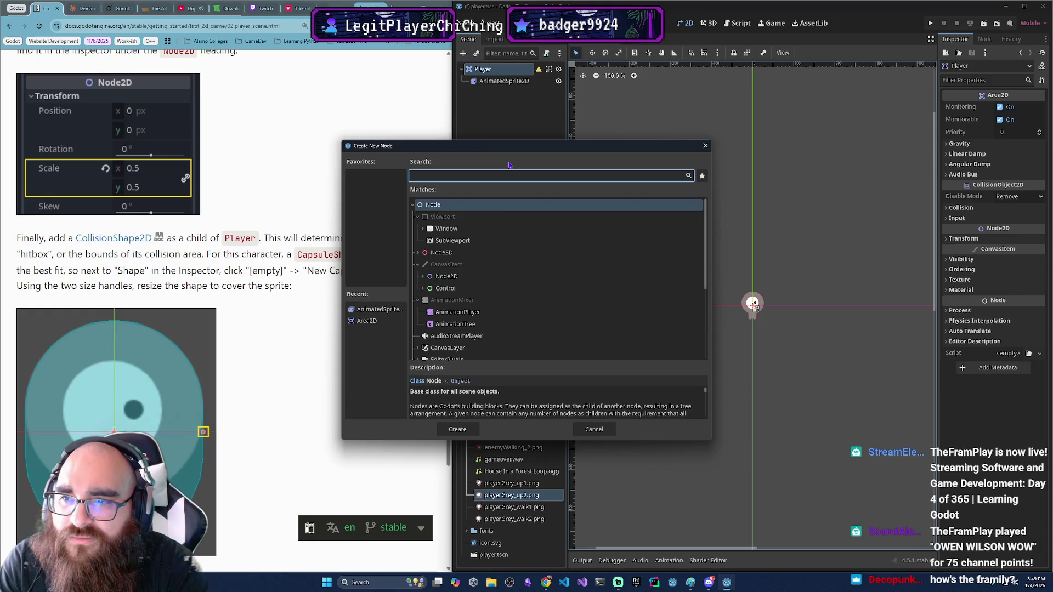
{"action": "type", "text": "colli"}
{"action": "key", "text": "Return"}
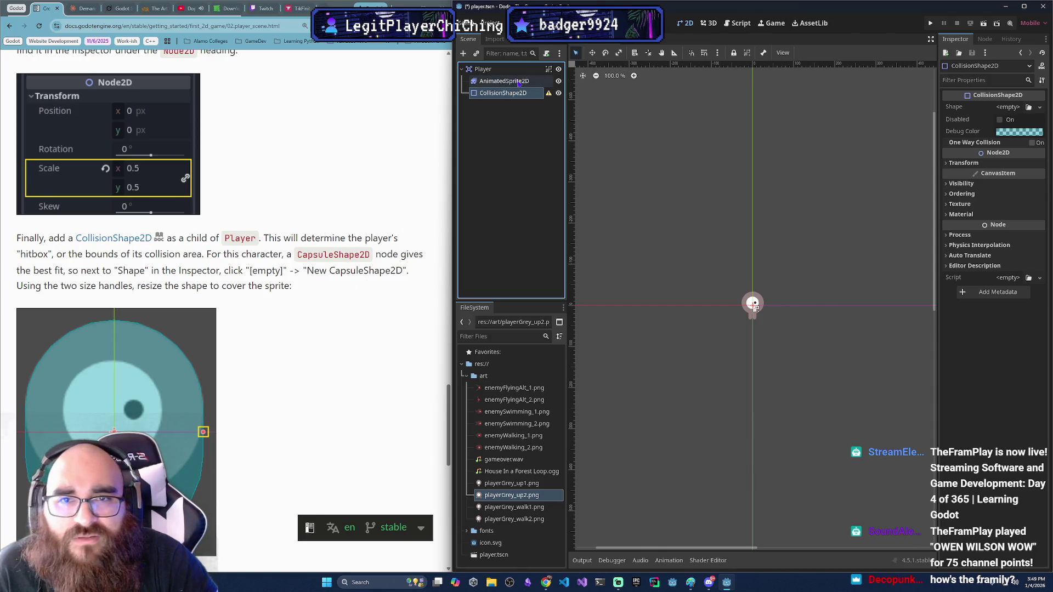
{"action": "left_click", "coordinate": [1039, 107]}
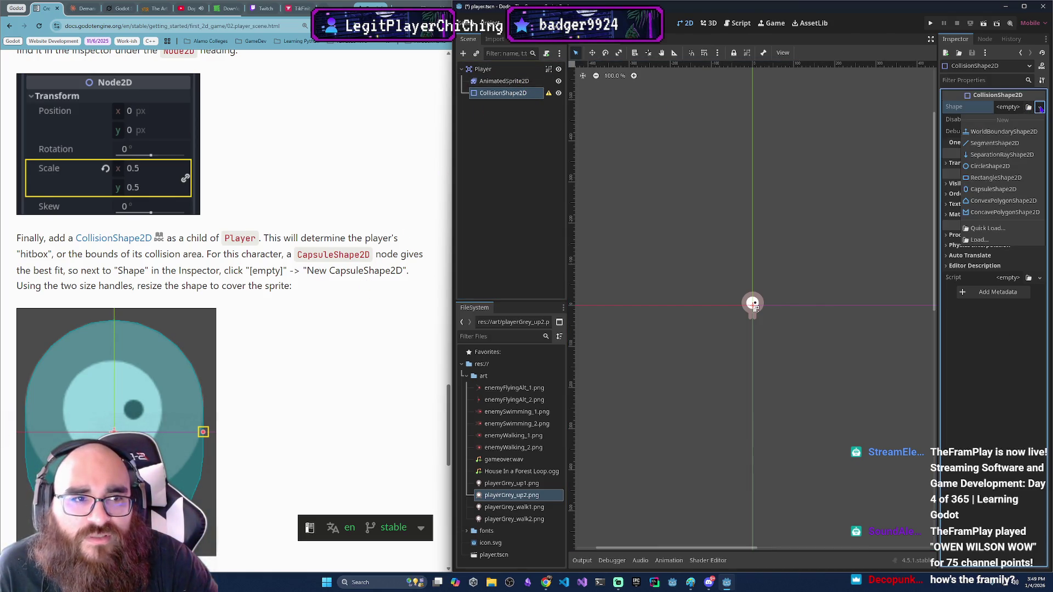
{"action": "left_click", "coordinate": [1001, 190]}
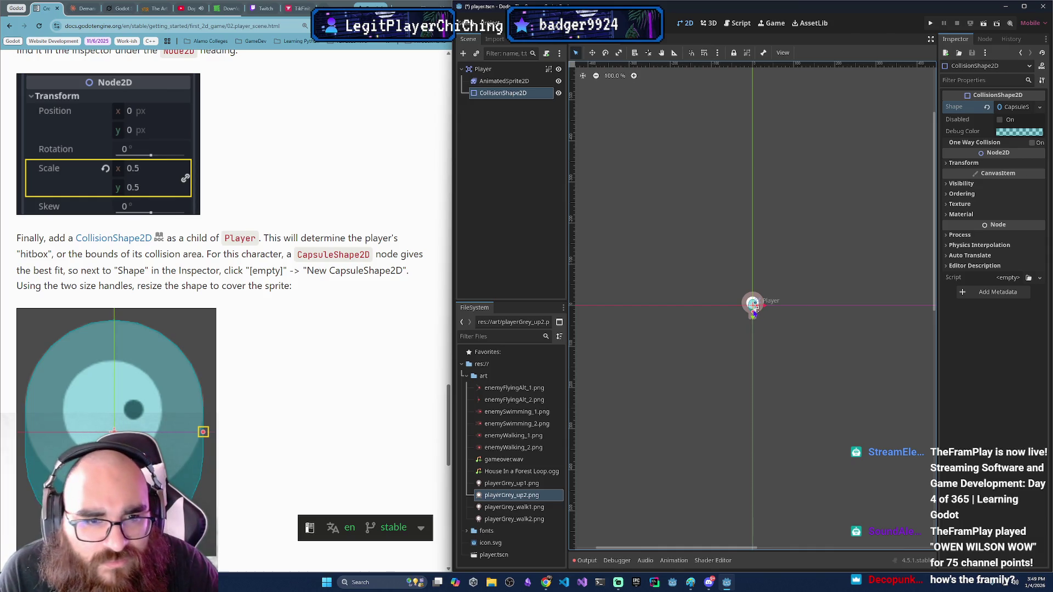
Adjust the capsule's height and width handles until it snugly covers the half-size sprite.
{"action": "left_click_drag", "start_coordinate": [754, 312], "coordinate": [760, 324]}
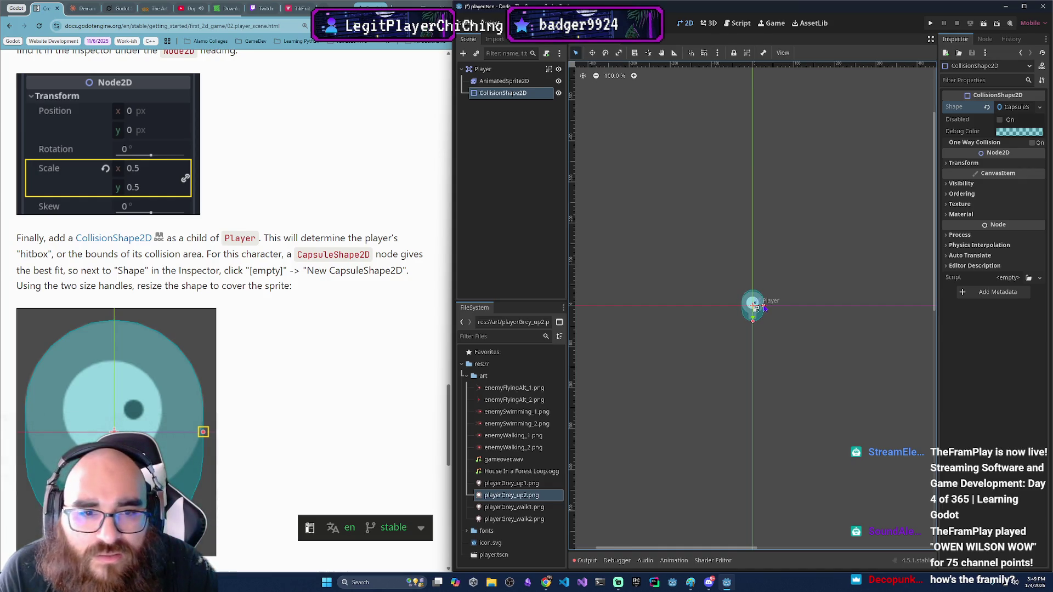
{"action": "scroll", "coordinate": [760, 313], "scroll_direction": "up", "scroll_amount": 8}
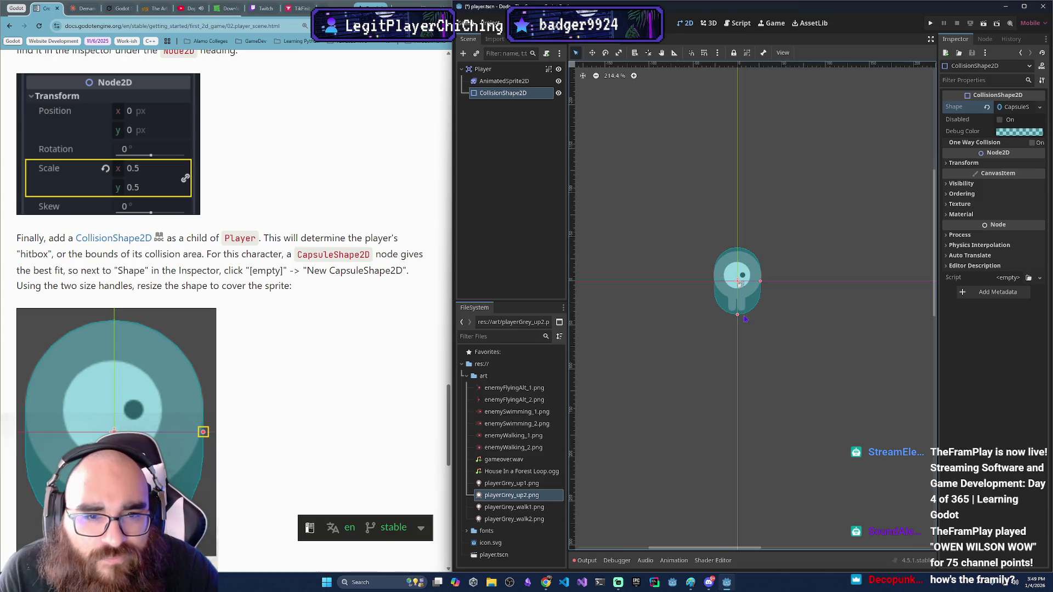
{"action": "left_click_drag", "start_coordinate": [743, 318], "coordinate": [742, 316]}
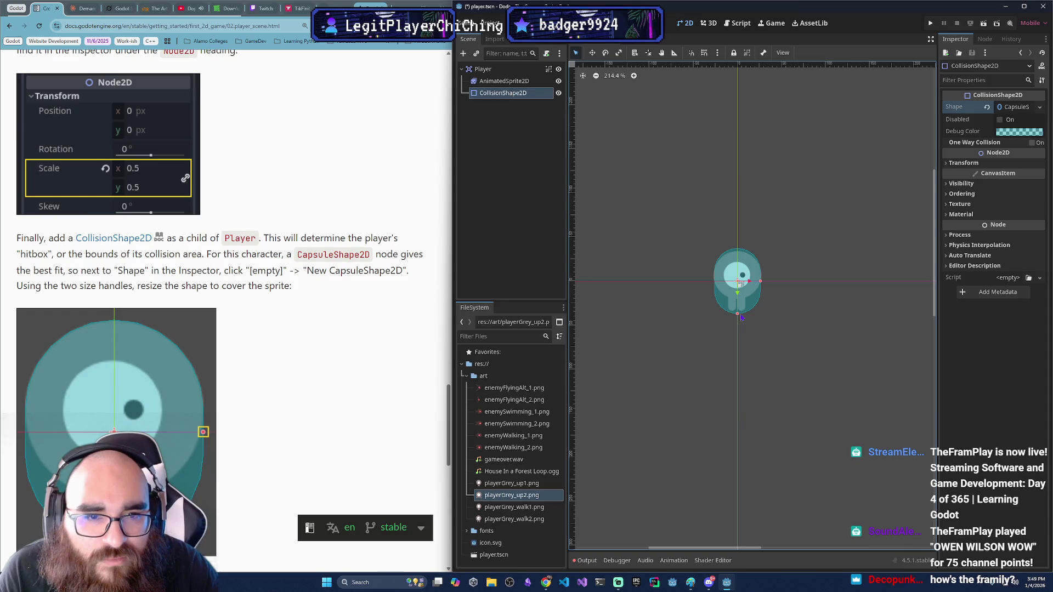
{"action": "left_click_drag", "start_coordinate": [742, 318], "coordinate": [742, 316]}
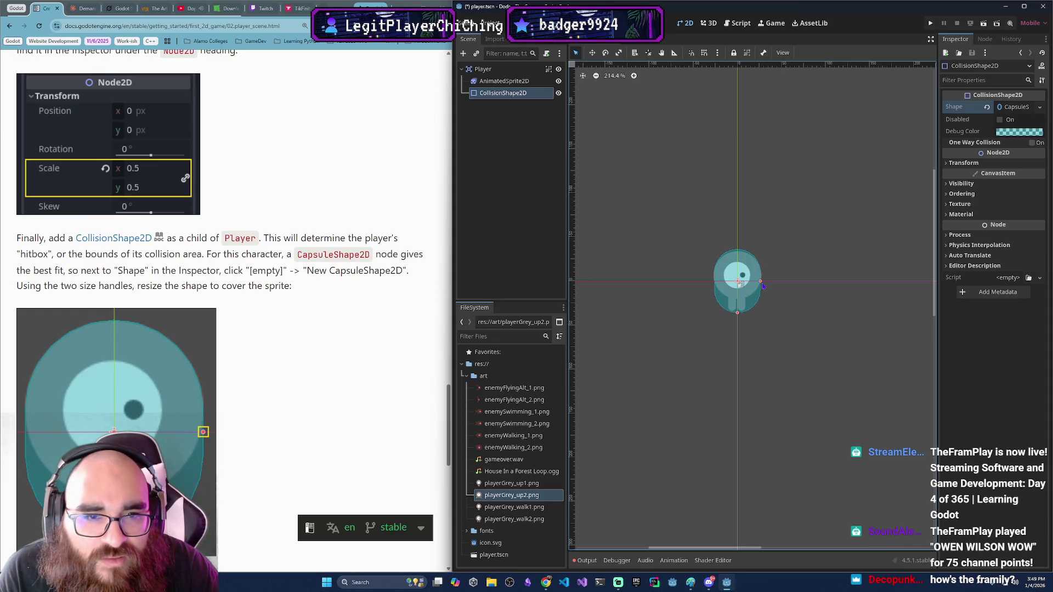
{"action": "left_click_drag", "start_coordinate": [762, 282], "coordinate": [763, 282]}
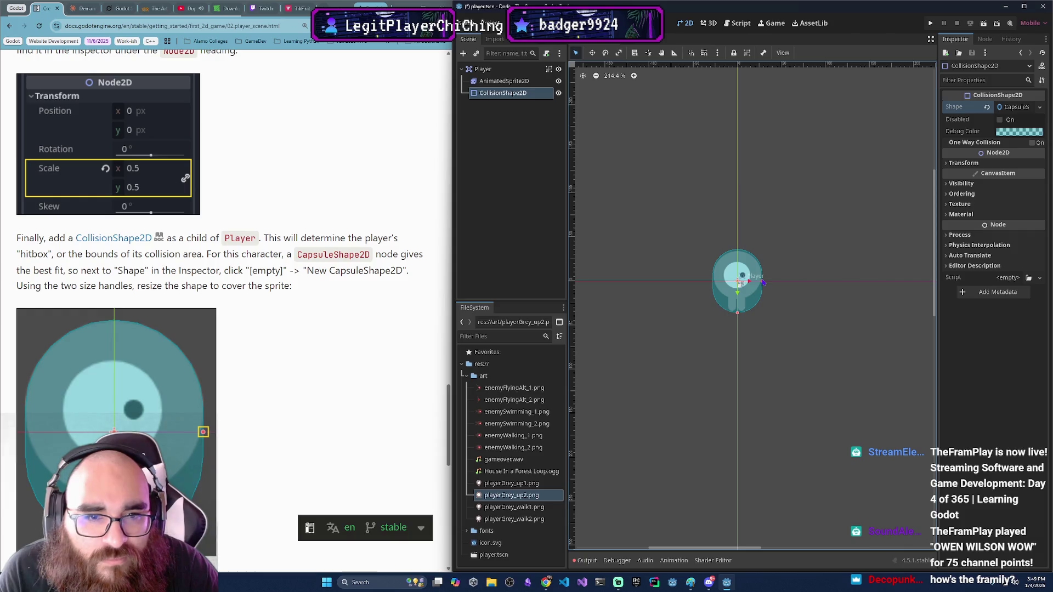
{"action": "left_click", "coordinate": [782, 312]}
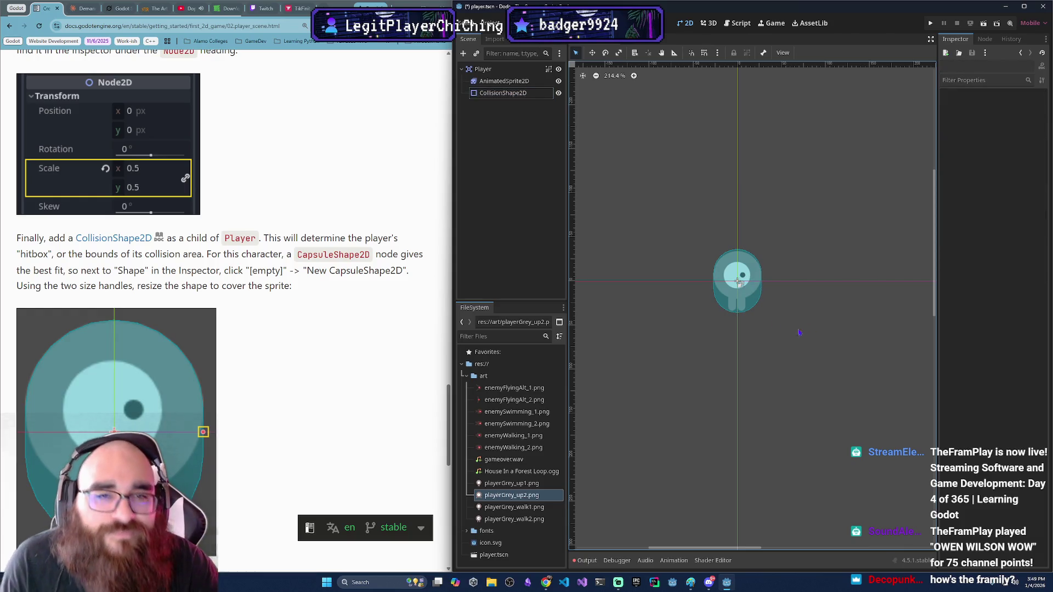
{"action": "scroll", "coordinate": [776, 346], "scroll_direction": "down", "scroll_amount": 3}
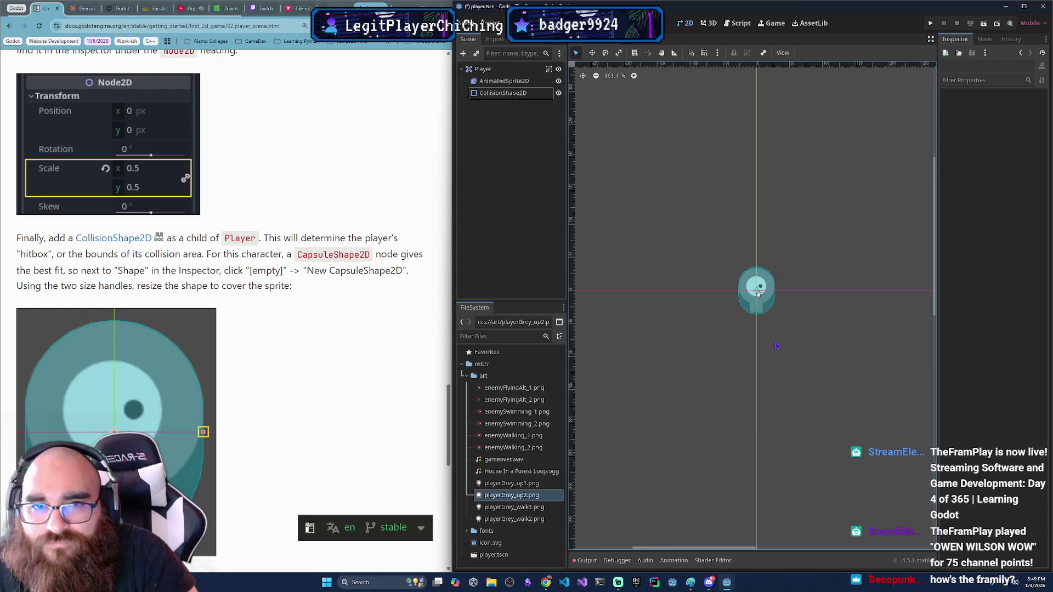
{"action": "scroll", "coordinate": [186, 344], "scroll_direction": "down", "scroll_amount": 2}
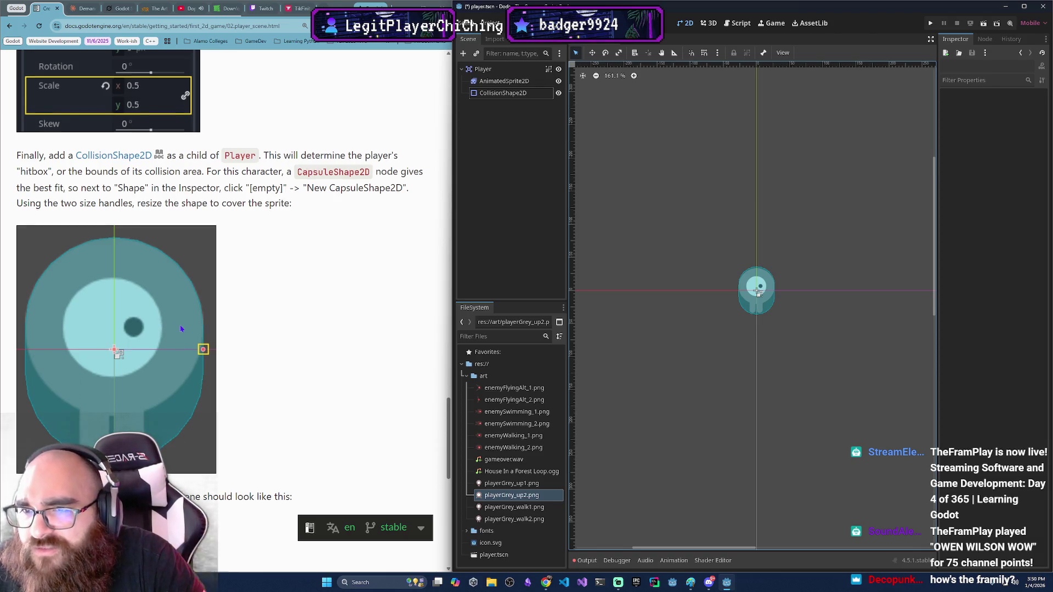
Save player.tscn with Ctrl+S.
{"action": "scroll", "coordinate": [157, 323], "scroll_direction": "down", "scroll_amount": 4}
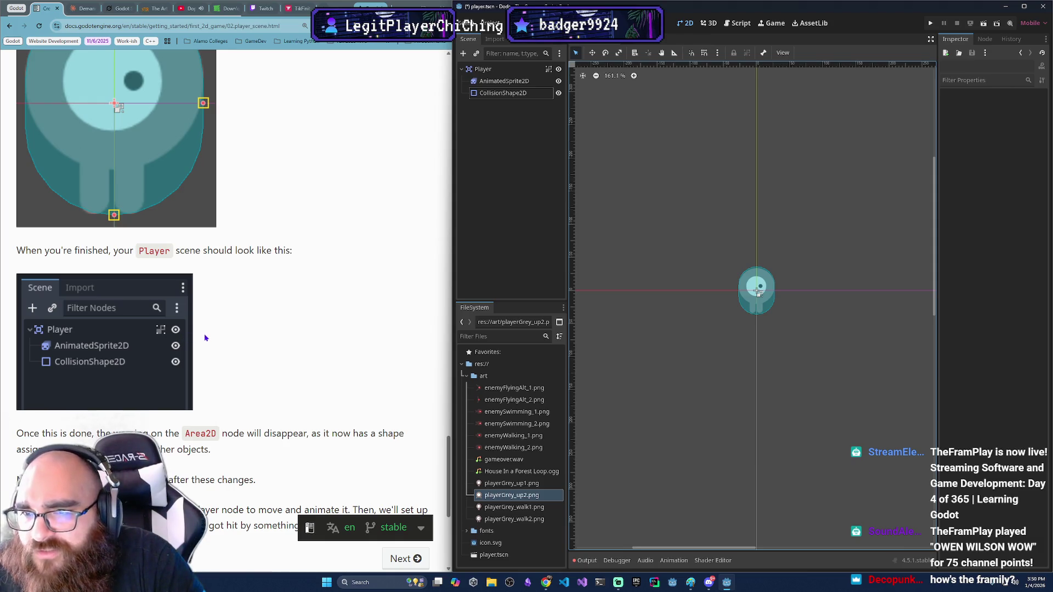
{"action": "scroll", "coordinate": [208, 338], "scroll_direction": "down", "scroll_amount": 1}
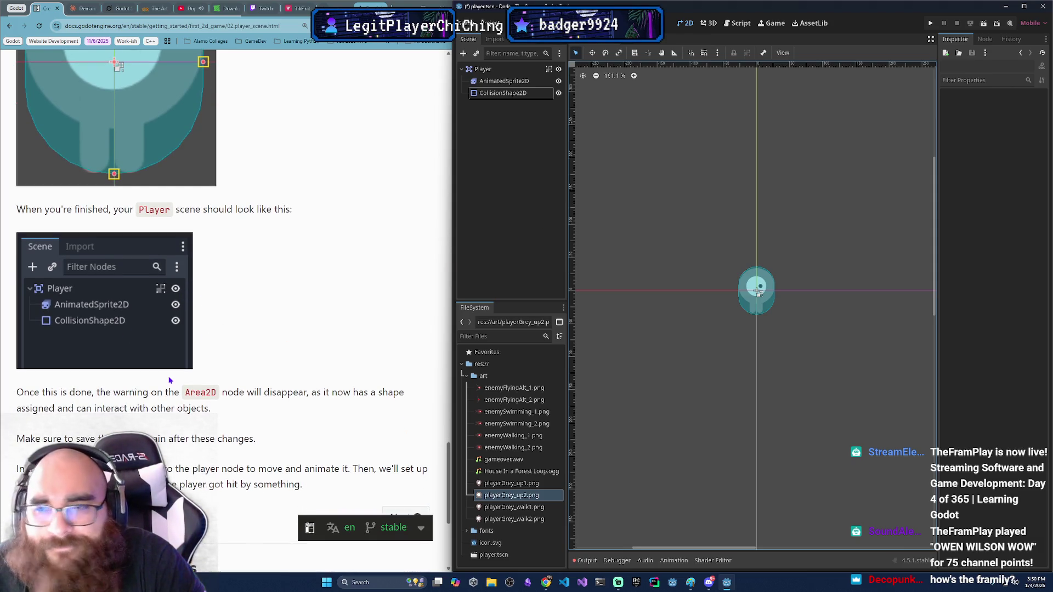
{"action": "scroll", "coordinate": [170, 380], "scroll_direction": "down", "scroll_amount": 3}
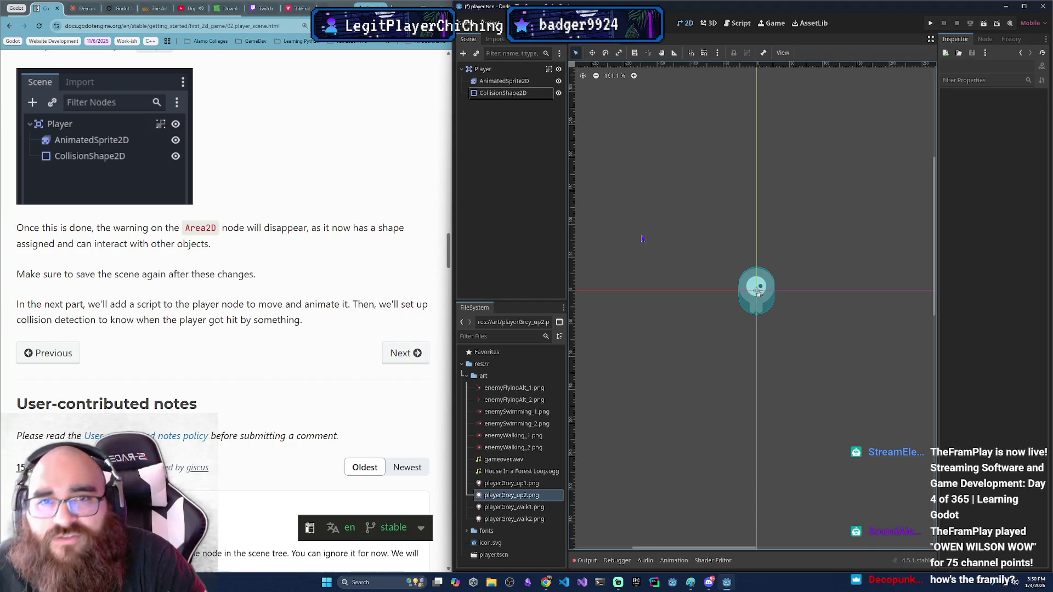
{"action": "key", "text": "ctrl+s"}
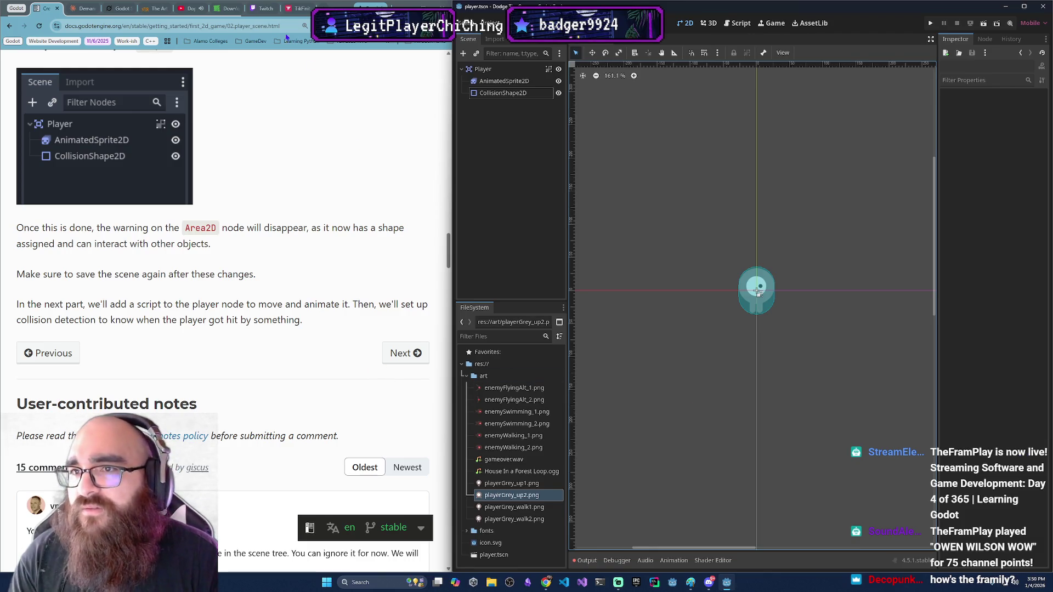
Return to the tutorial page and go on to the 'Coding the player' lesson.
{"action": "left_click", "coordinate": [261, 9]}
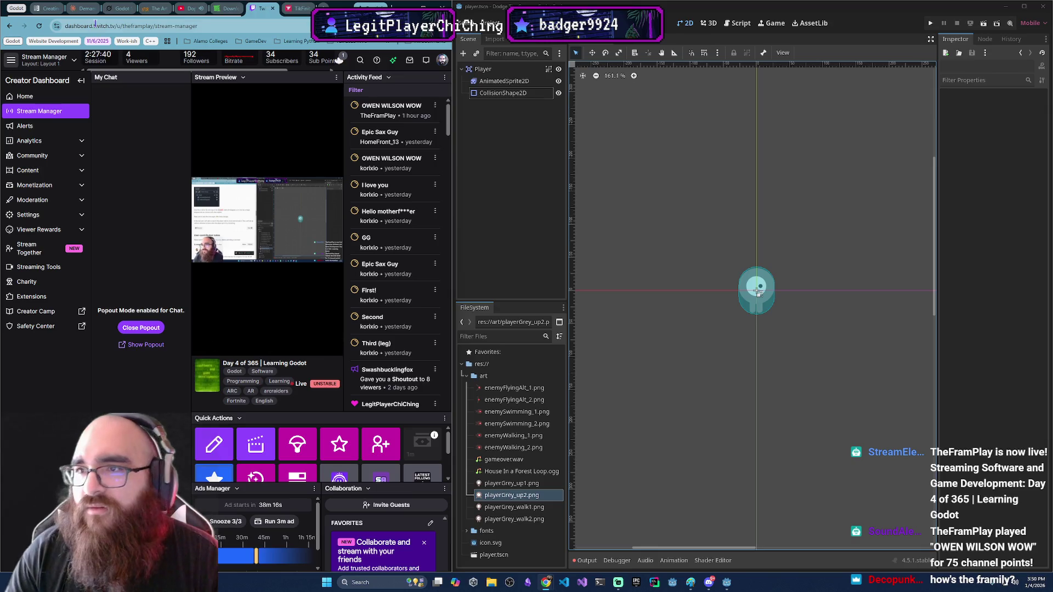
{"action": "left_click", "coordinate": [39, 9]}
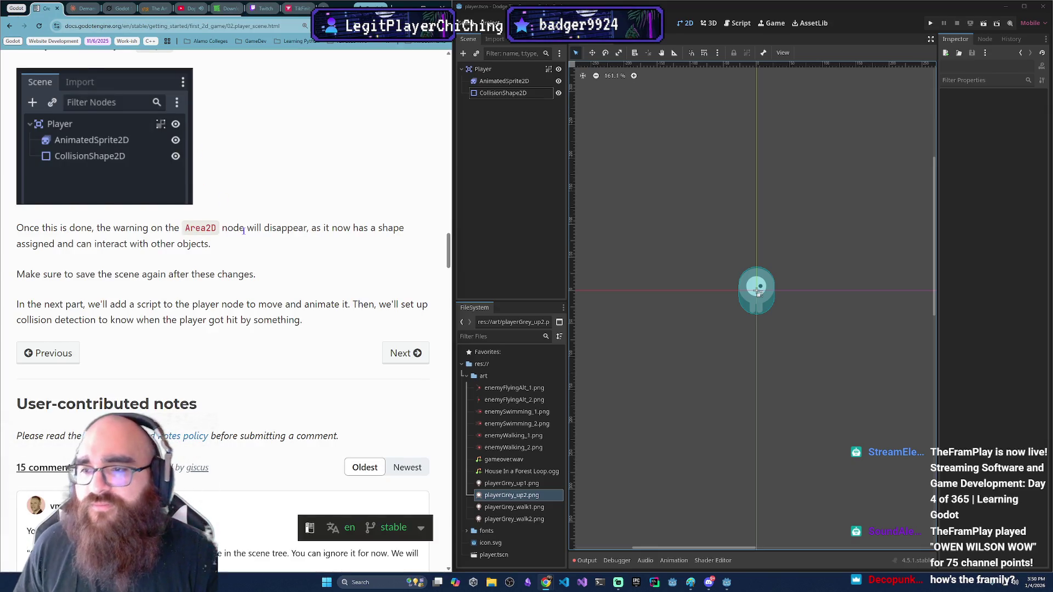
{"action": "left_click", "coordinate": [406, 353]}
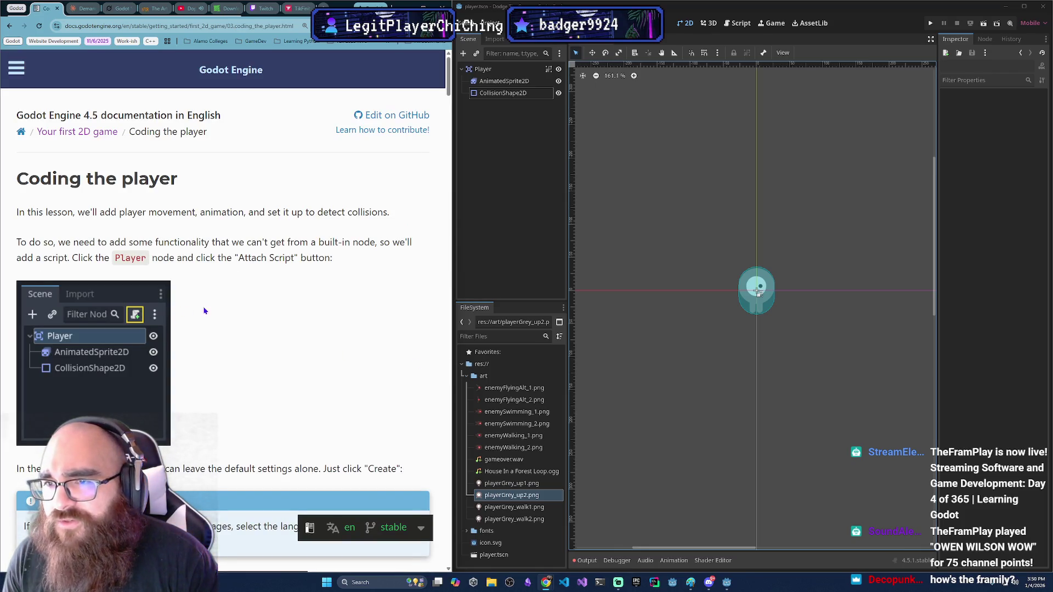
Start a new GDScript for the Player node with the Node: Default template at res://player.gd.
{"action": "left_click", "coordinate": [483, 69]}
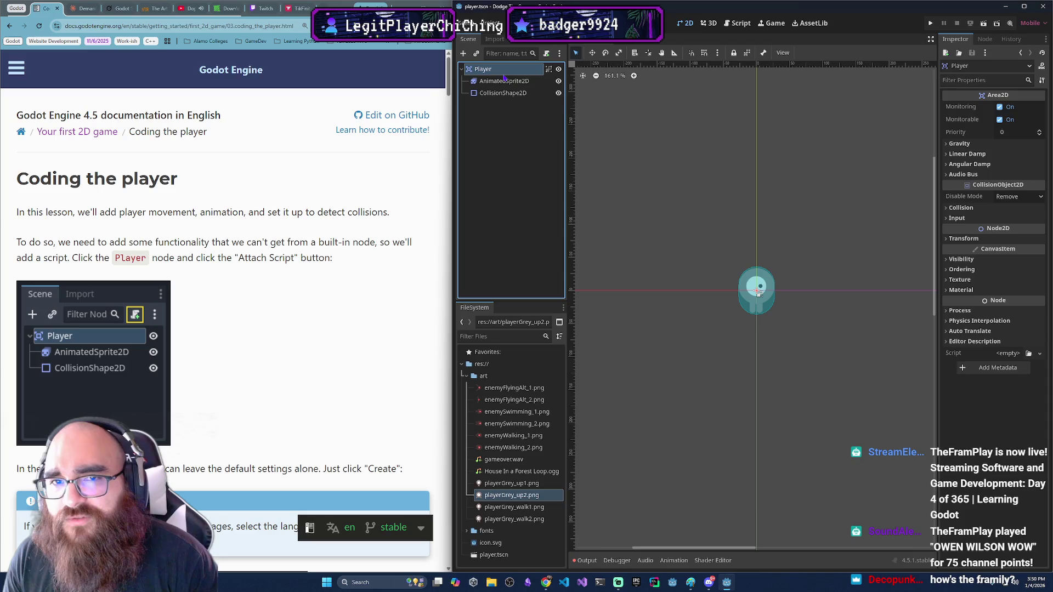
{"action": "left_click", "coordinate": [547, 53]}
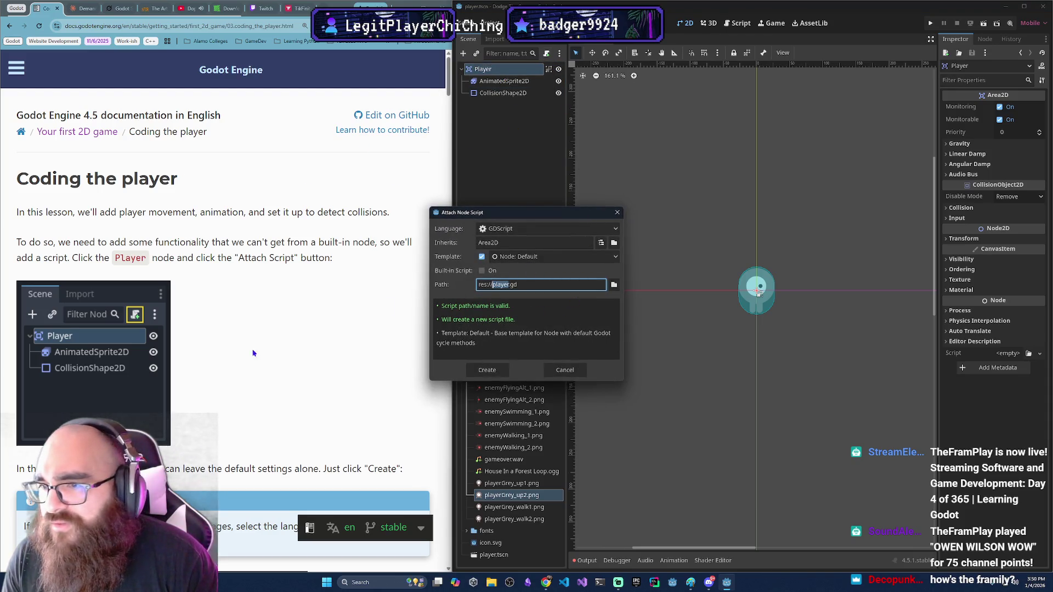
{"action": "scroll", "coordinate": [253, 354], "scroll_direction": "down", "scroll_amount": 3}
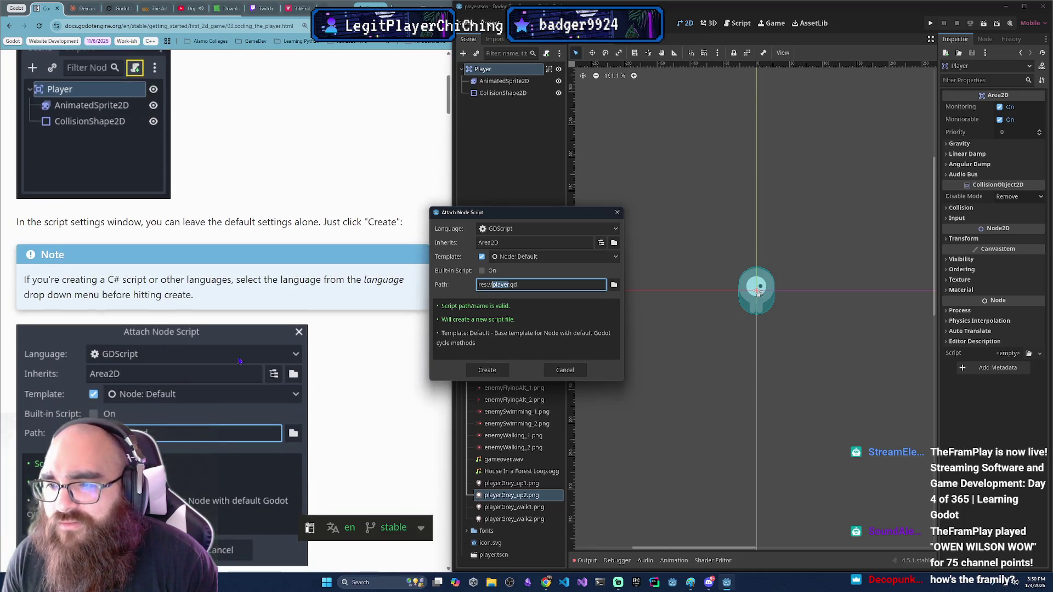
{"action": "scroll", "coordinate": [240, 360], "scroll_direction": "down", "scroll_amount": 5}
{"action": "scroll", "coordinate": [211, 360], "scroll_direction": "up", "scroll_amount": 5}
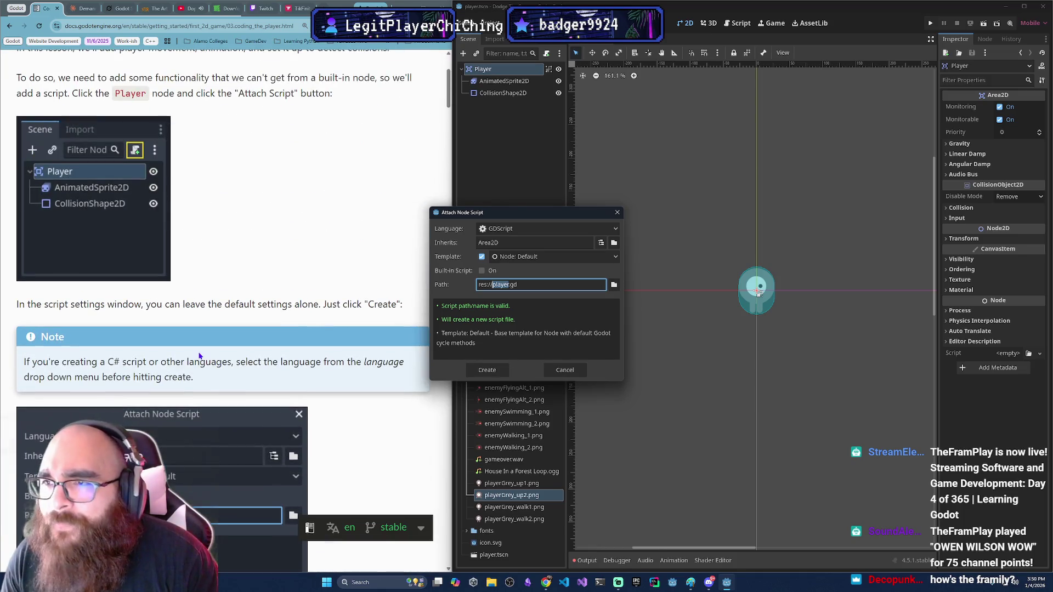
{"action": "scroll", "coordinate": [201, 359], "scroll_direction": "up", "scroll_amount": 2}
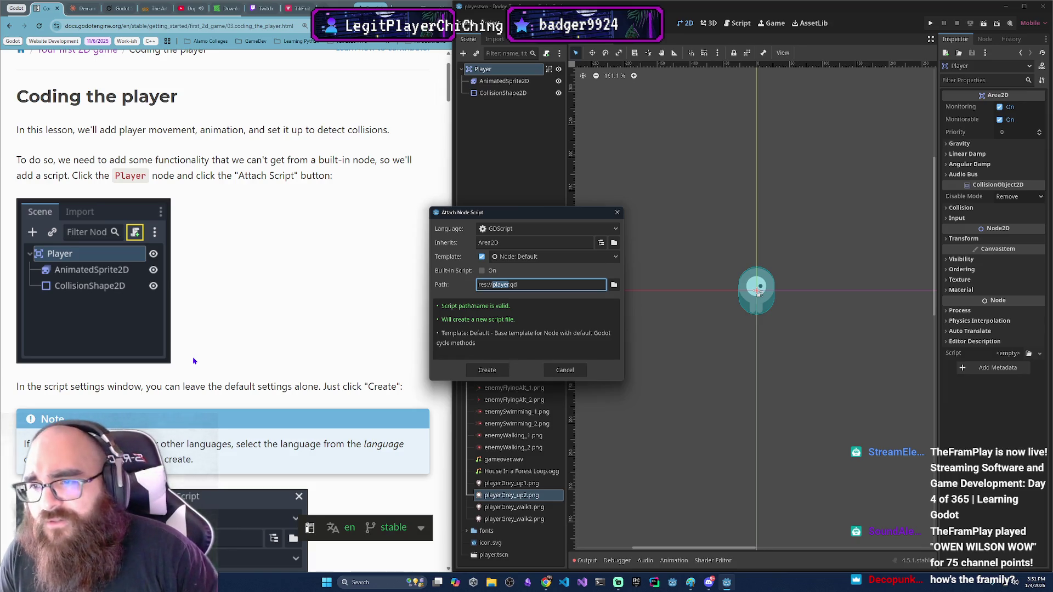
{"action": "scroll", "coordinate": [209, 367], "scroll_direction": "down", "scroll_amount": 2}
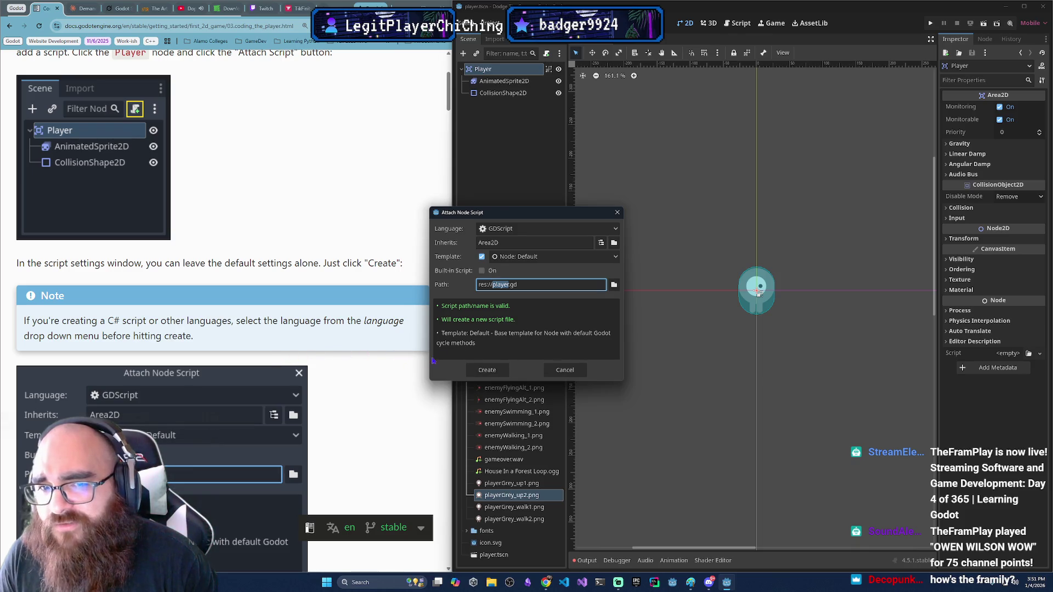
{"action": "left_click", "coordinate": [558, 258]}
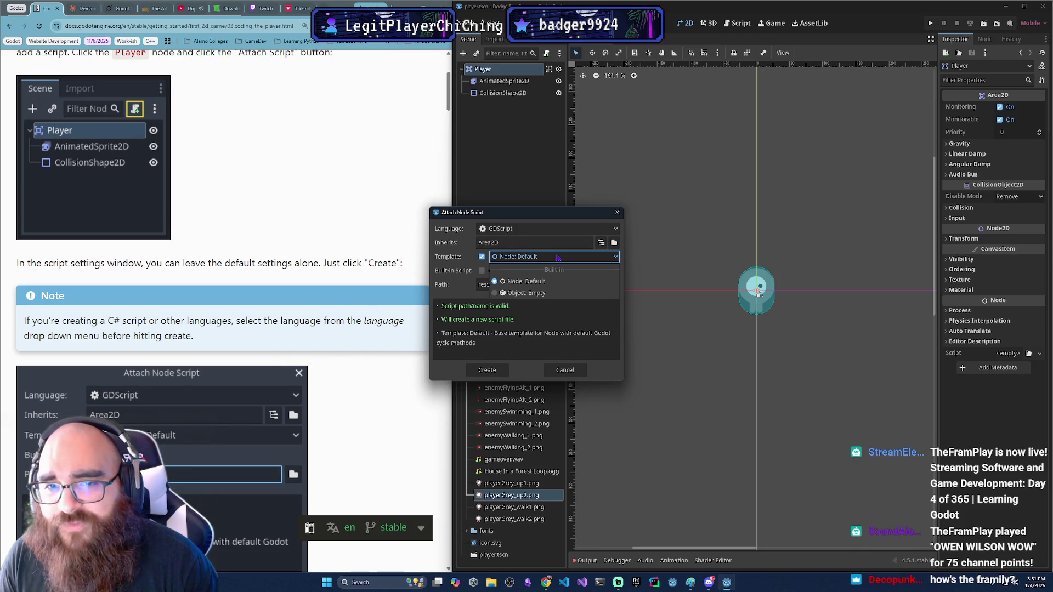
{"action": "left_click", "coordinate": [526, 281]}
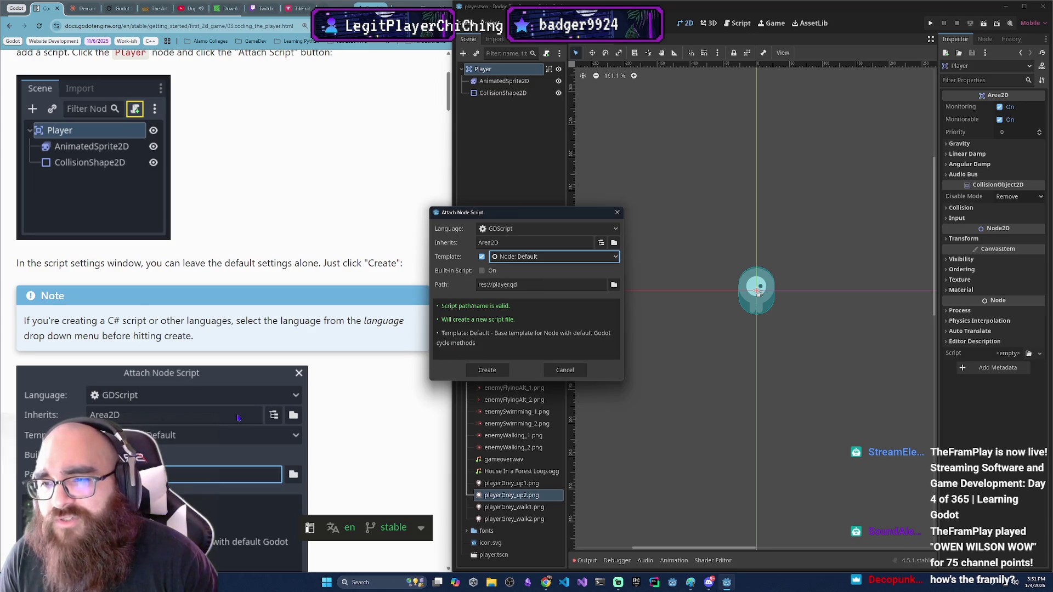
{"action": "scroll", "coordinate": [238, 418], "scroll_direction": "down", "scroll_amount": 2}
{"action": "scroll", "coordinate": [237, 418], "scroll_direction": "down", "scroll_amount": 2}
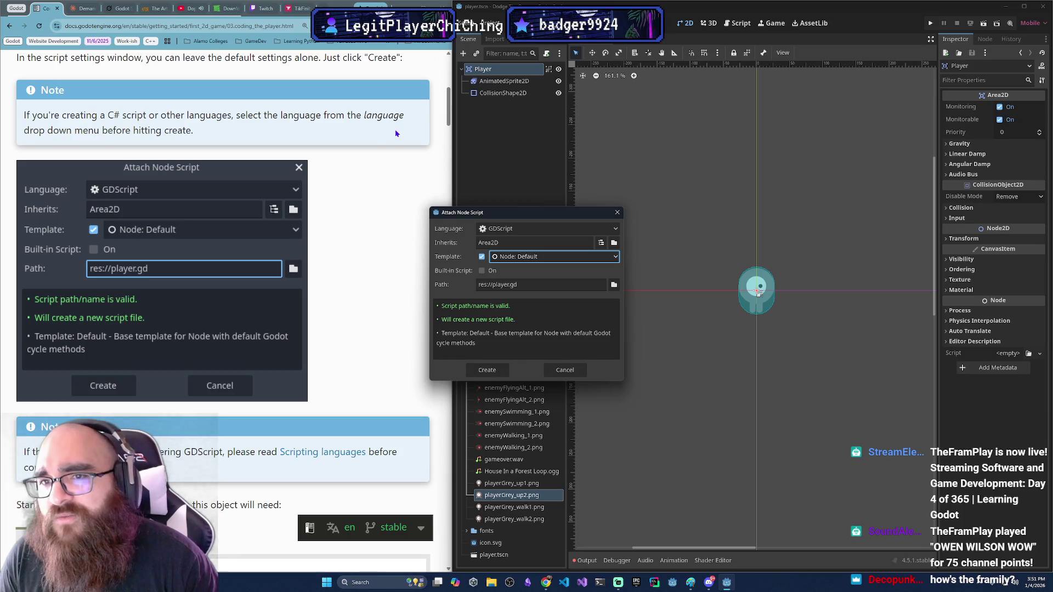
{"action": "key", "text": "Up"}
{"action": "key", "text": "Up"}
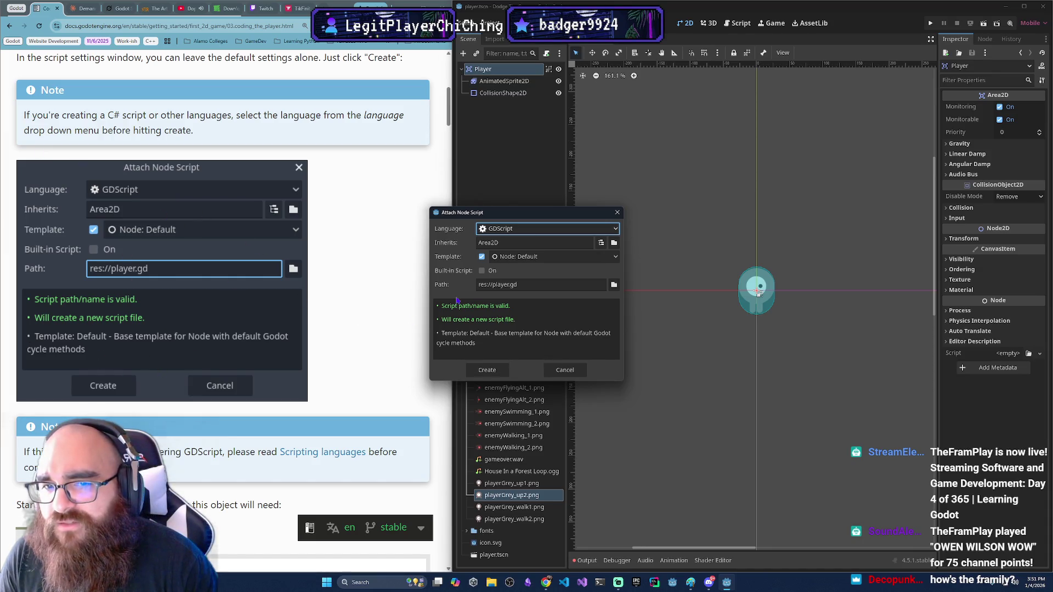
Create player.gd and add an exported speed variable of 400 with a movement-speed comment.
{"action": "left_click", "coordinate": [480, 376]}
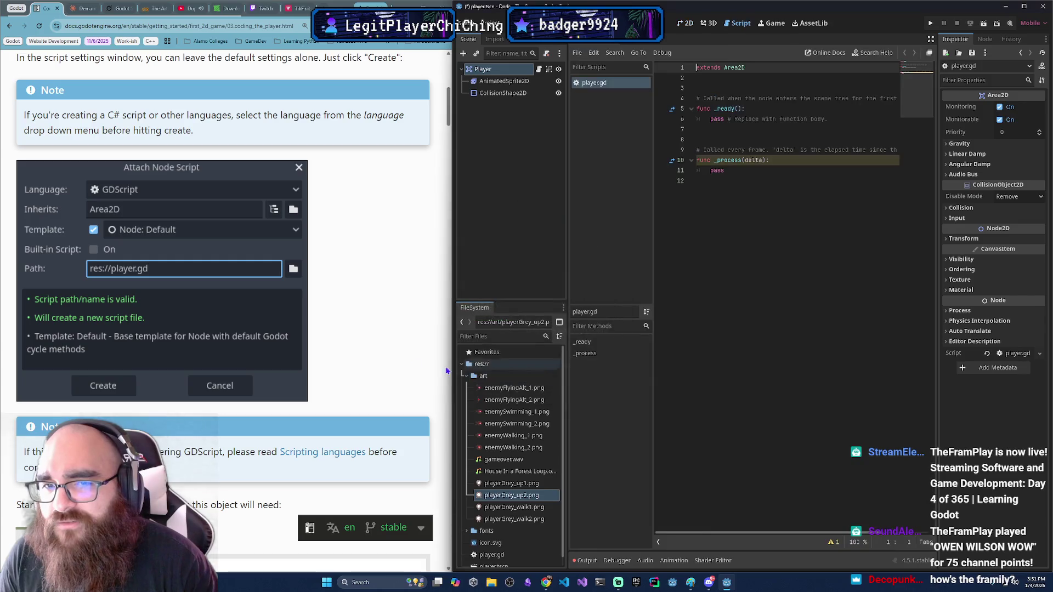
{"action": "scroll", "coordinate": [307, 363], "scroll_direction": "down", "scroll_amount": 5}
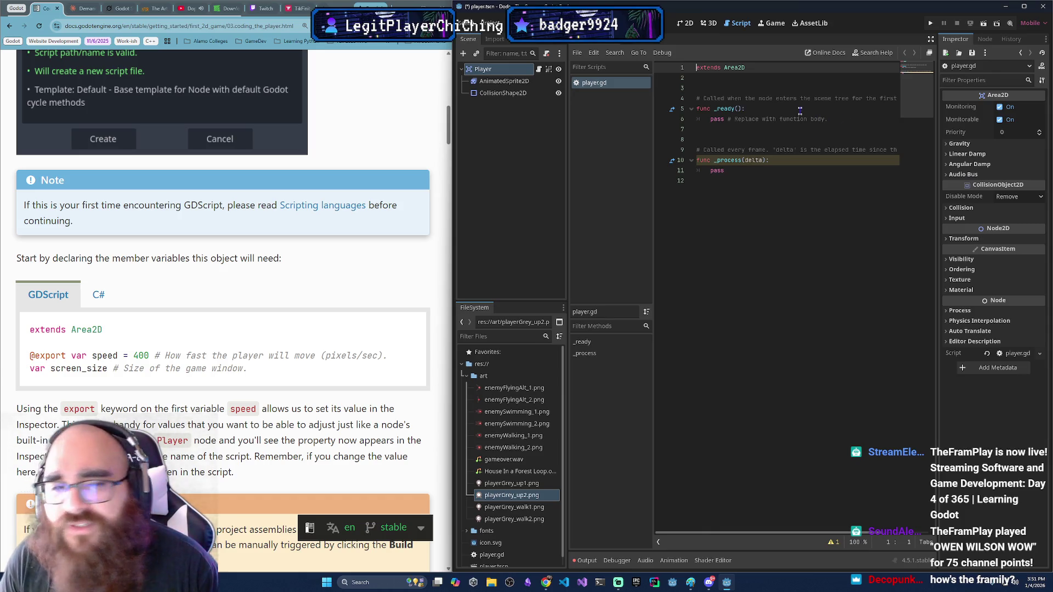
{"action": "left_click", "coordinate": [773, 81]}
{"action": "key", "text": "Return"}
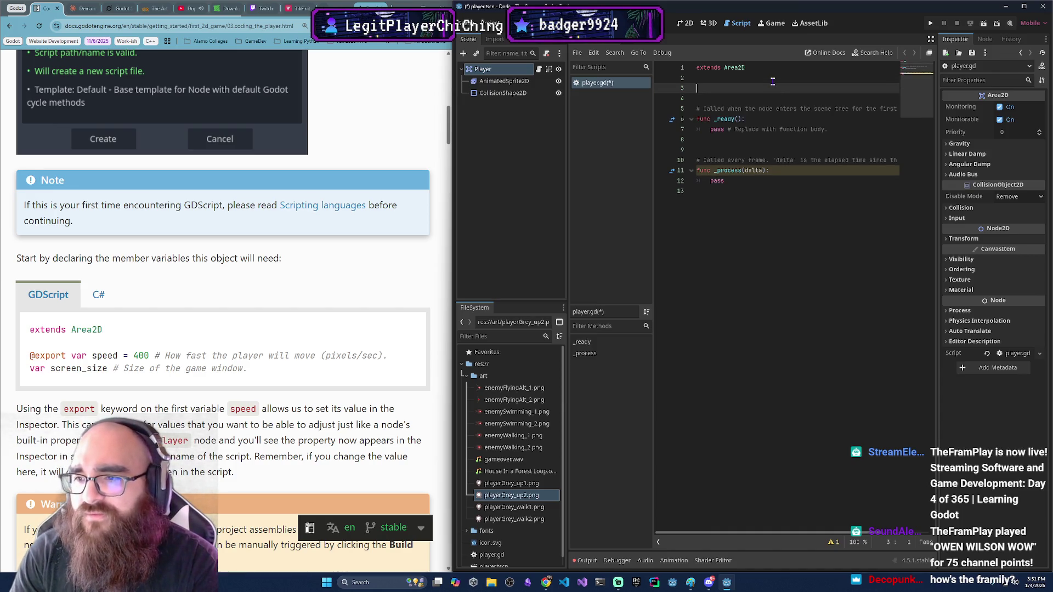
{"action": "type", "text": "@export"}
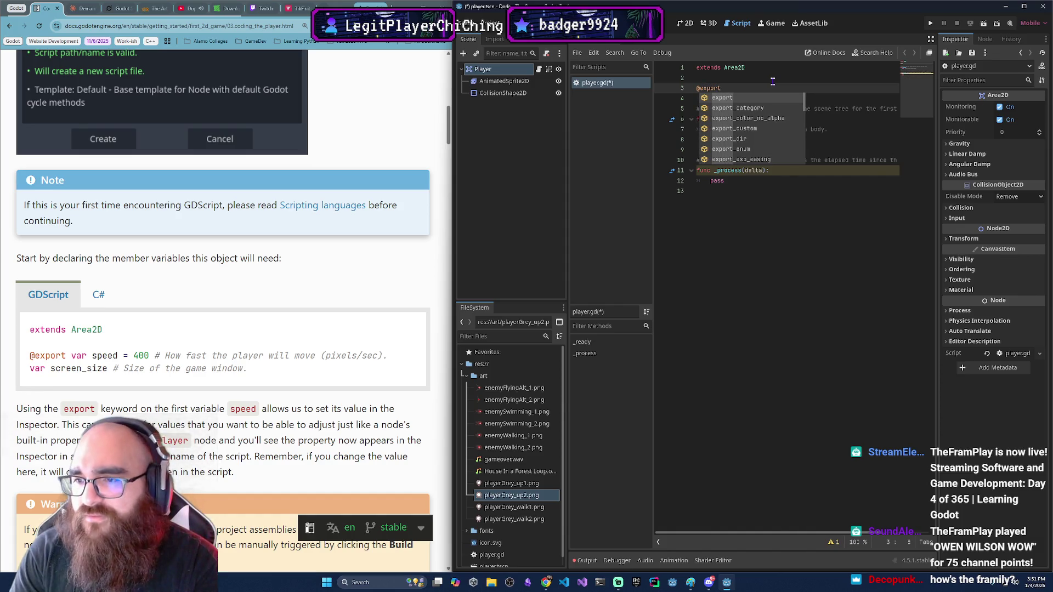
{"action": "type", "text": " var speed"}
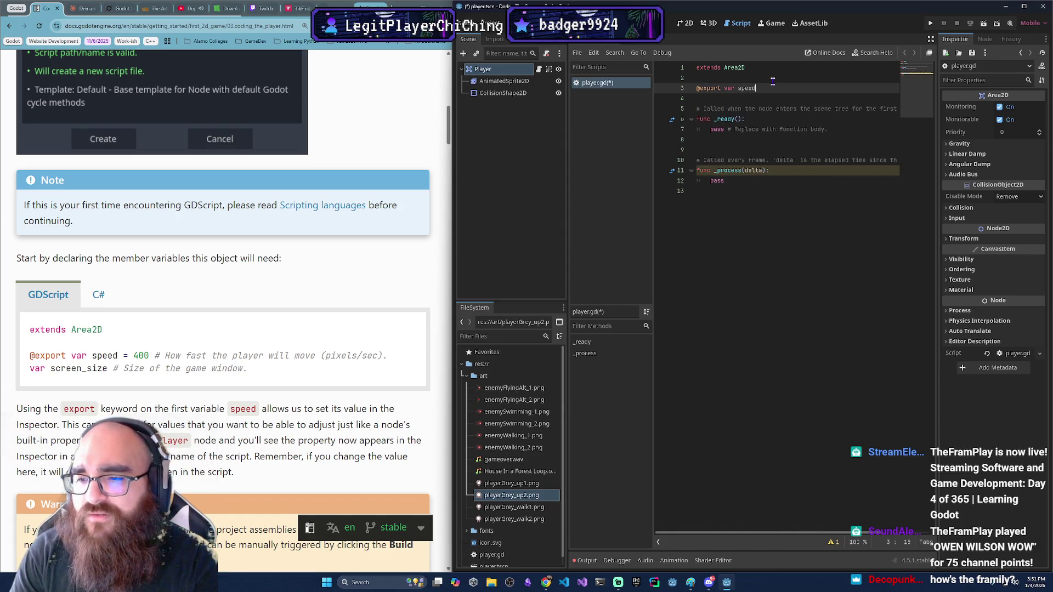
{"action": "type", "text": "400"}
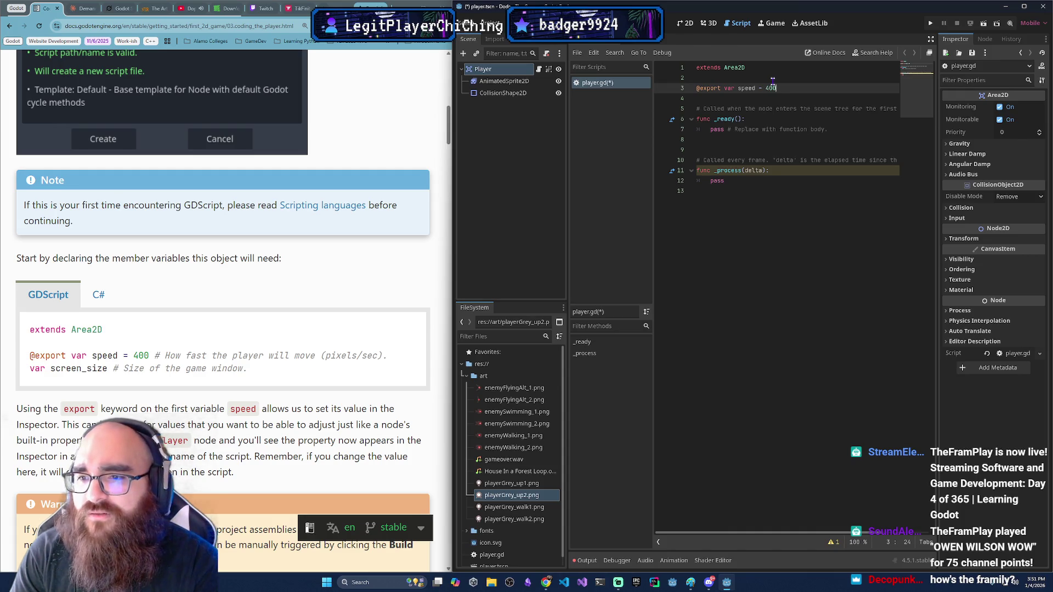
{"action": "type", "text": " #how fast the player wi"}
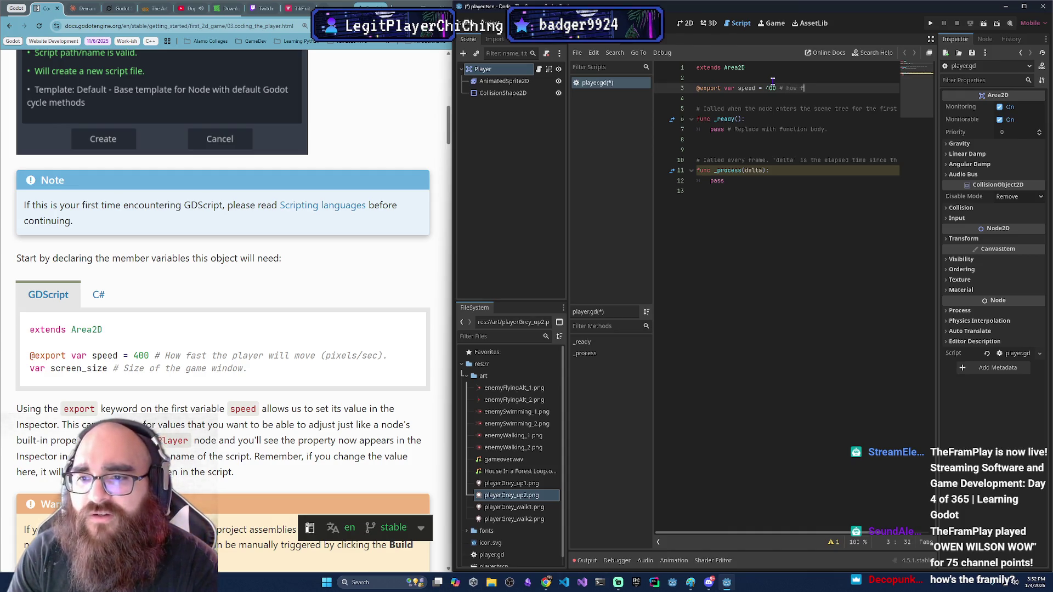
{"action": "type", "text": "ll move"}
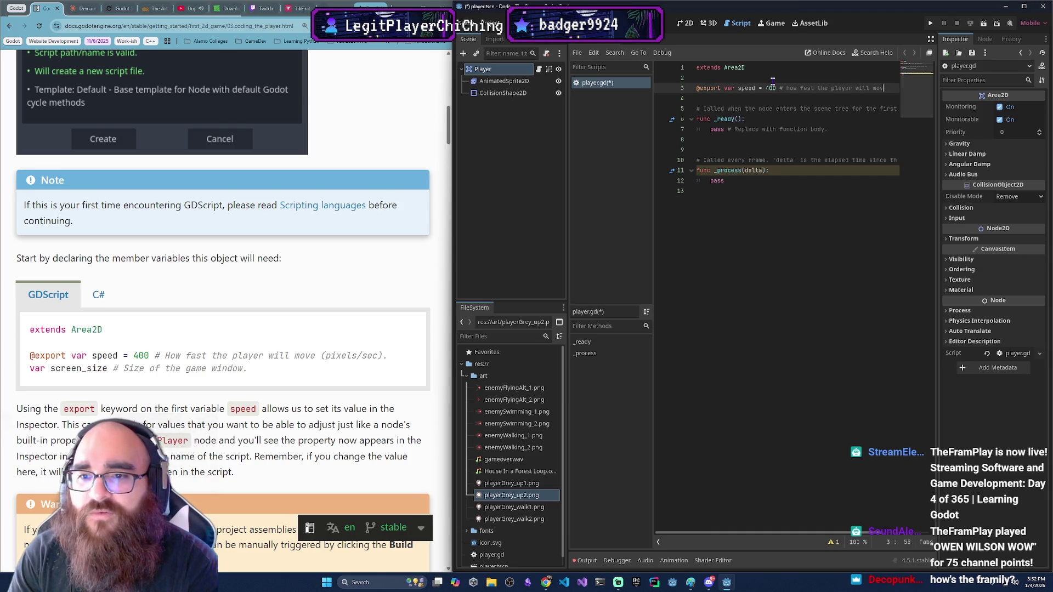
{"action": "type", "text": " (pix"}
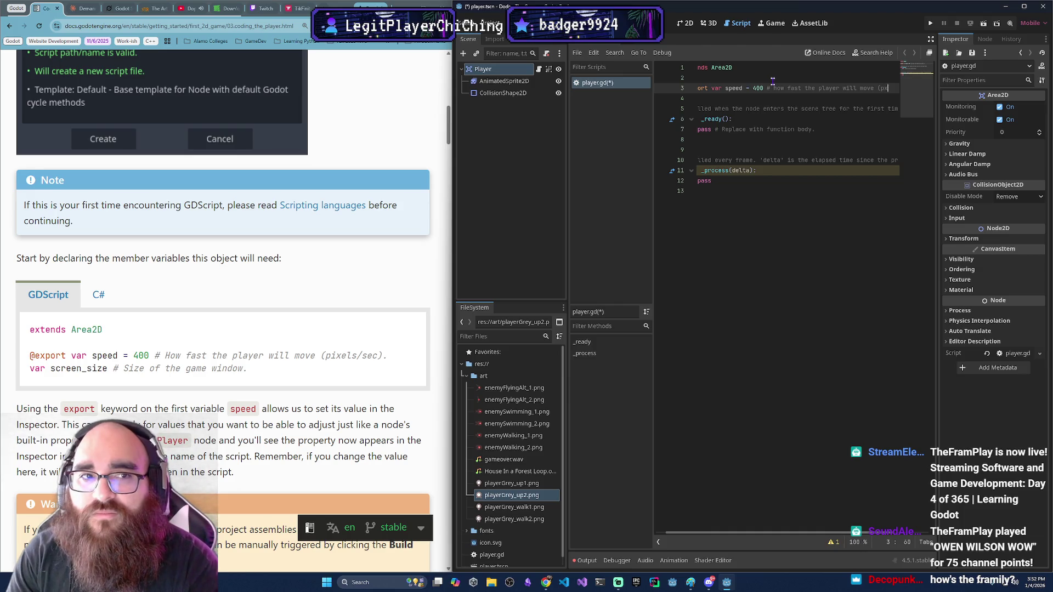
{"action": "type", "text": "xe"}
{"action": "type", "text": "ls/sec"}
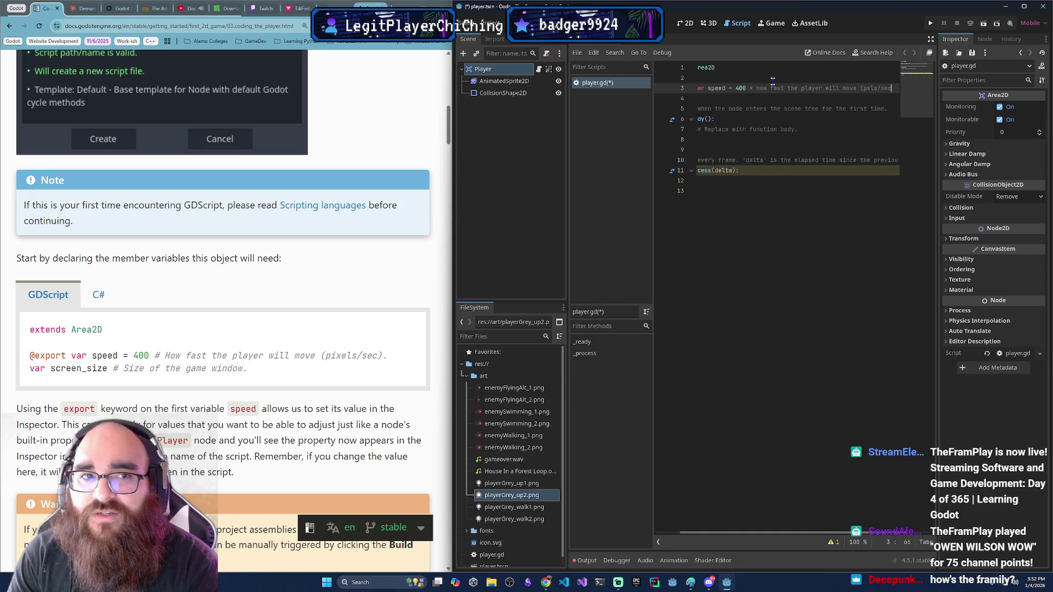
{"action": "type", "text": ")."}
Declare var screen_size below it, commented '# size of the game window'.
{"action": "key", "text": "Return"}
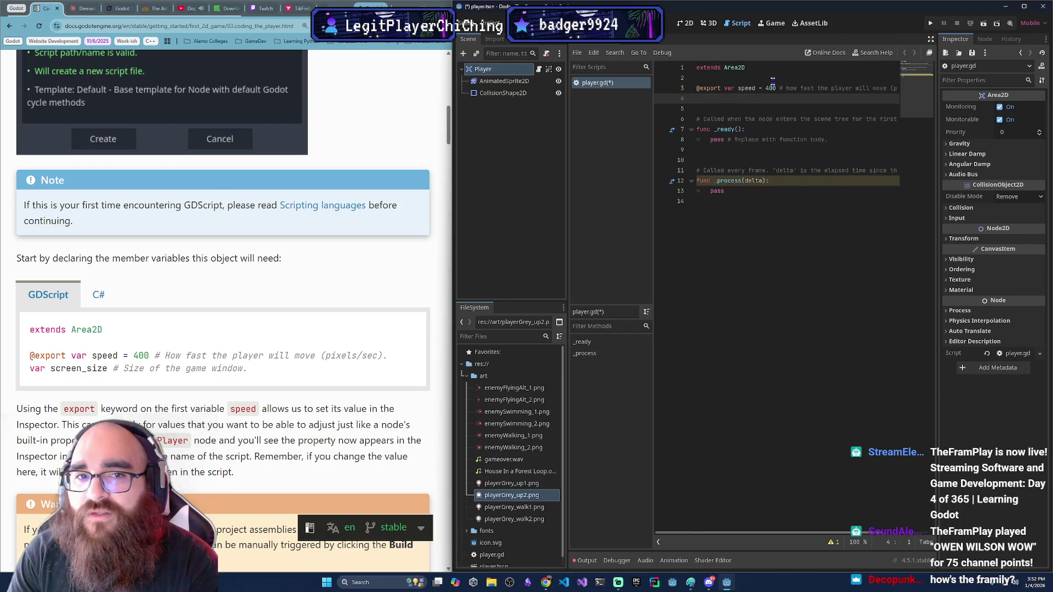
{"action": "type", "text": "var scree"}
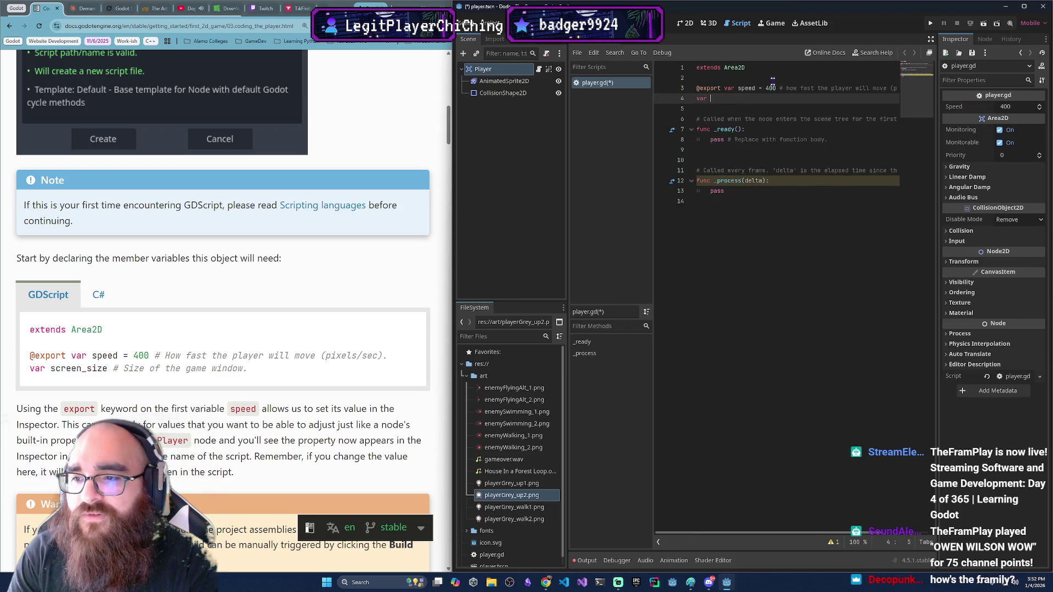
{"action": "type", "text": "n_size"}
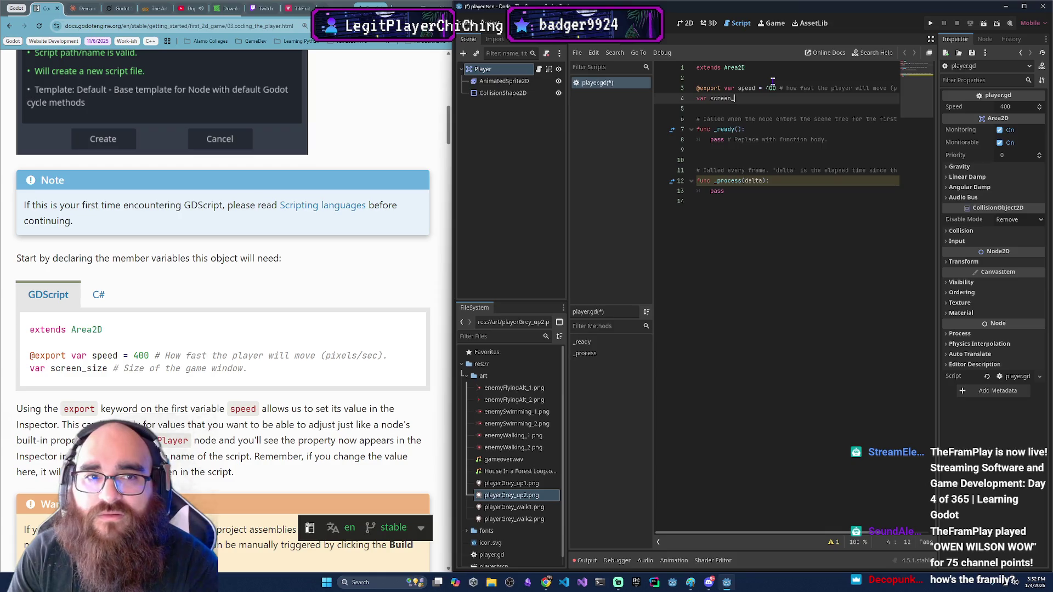
{"action": "type", "text": " # size o"}
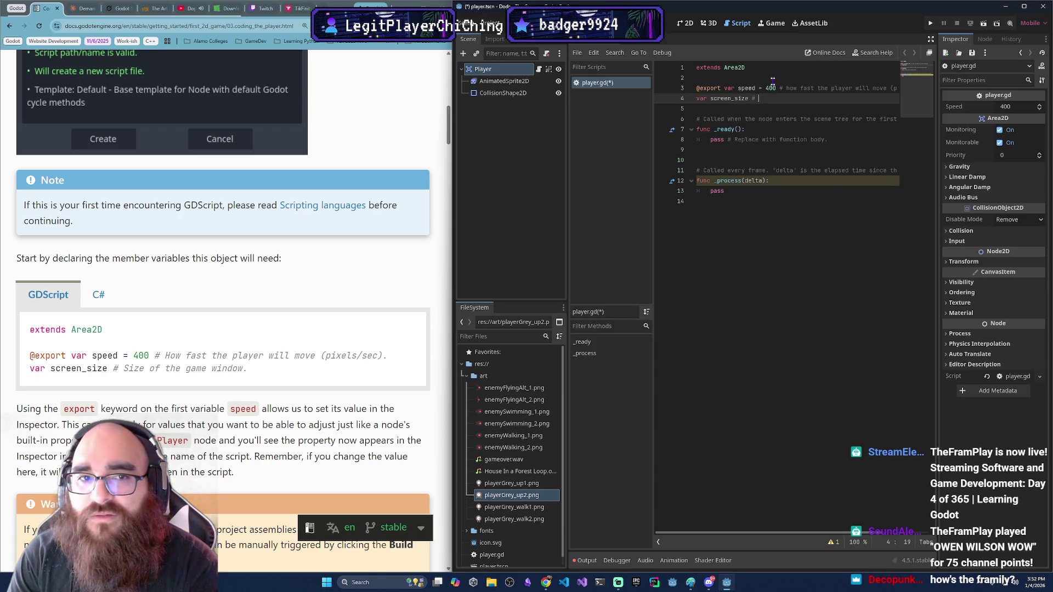
{"action": "type", "text": "f the game window"}
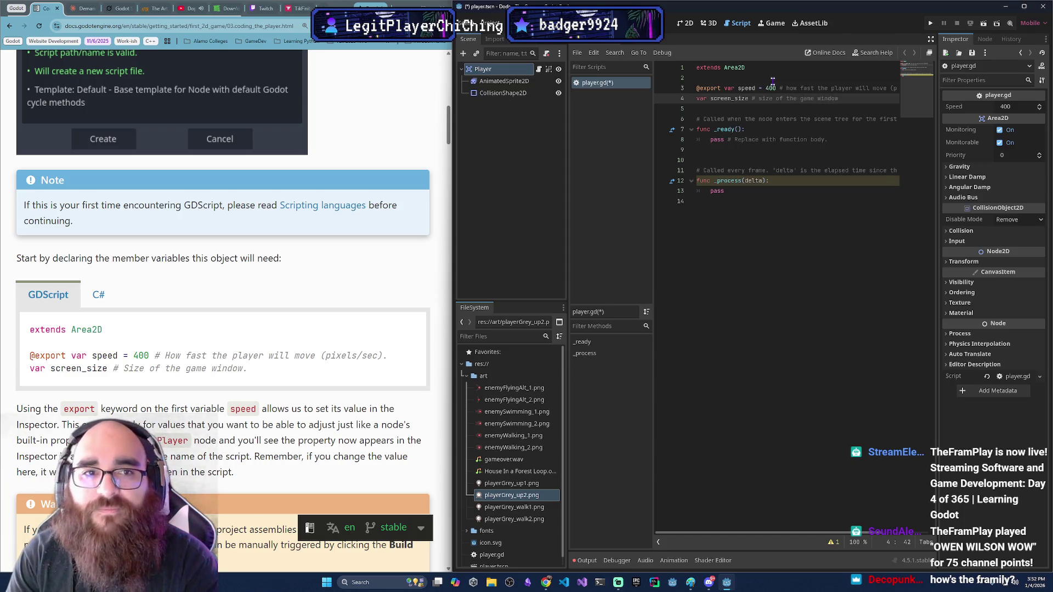
{"action": "left_click", "coordinate": [812, 266]}
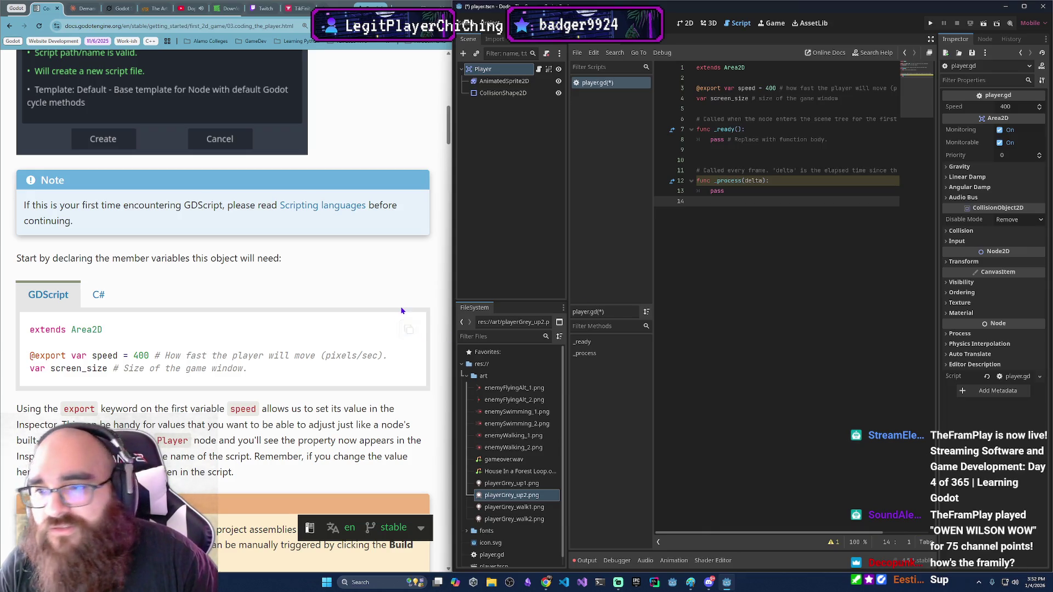
{"action": "scroll", "coordinate": [403, 311], "scroll_direction": "down", "scroll_amount": 5}
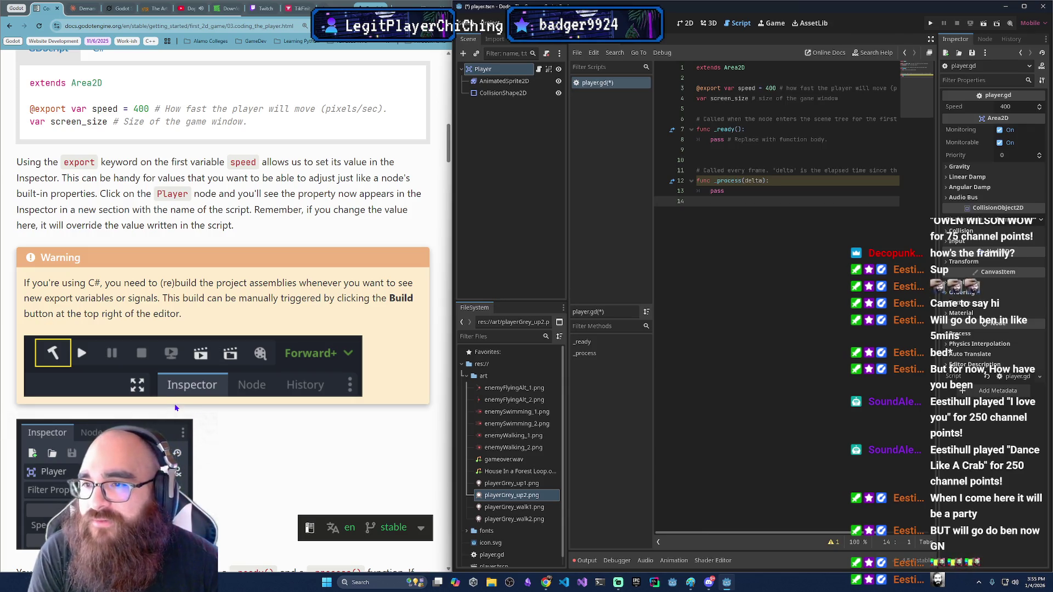
{"action": "scroll", "coordinate": [176, 391], "scroll_direction": "down", "scroll_amount": 2}
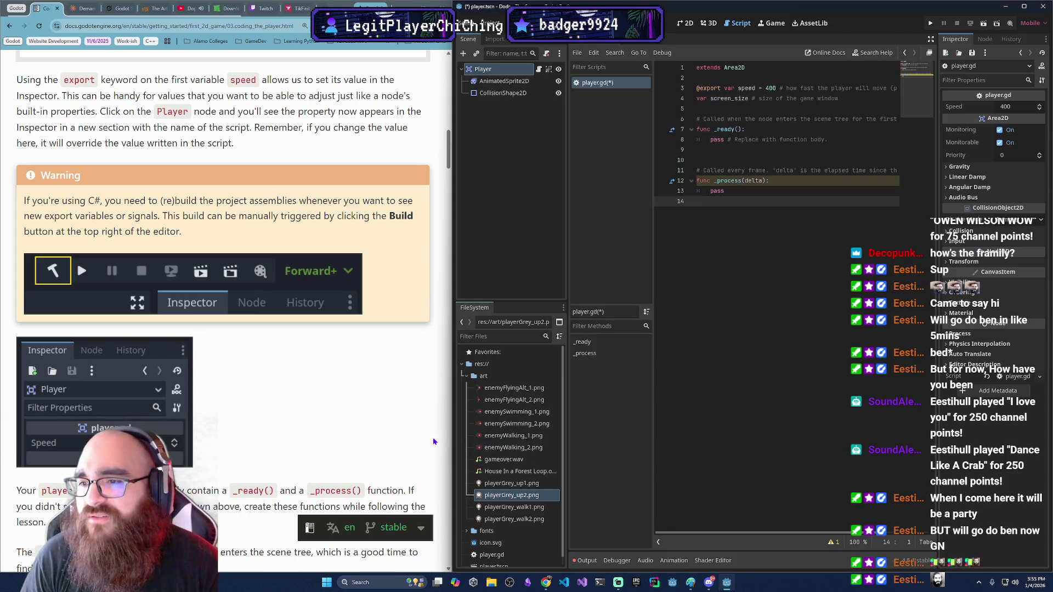
{"action": "scroll", "coordinate": [351, 439], "scroll_direction": "down", "scroll_amount": 2}
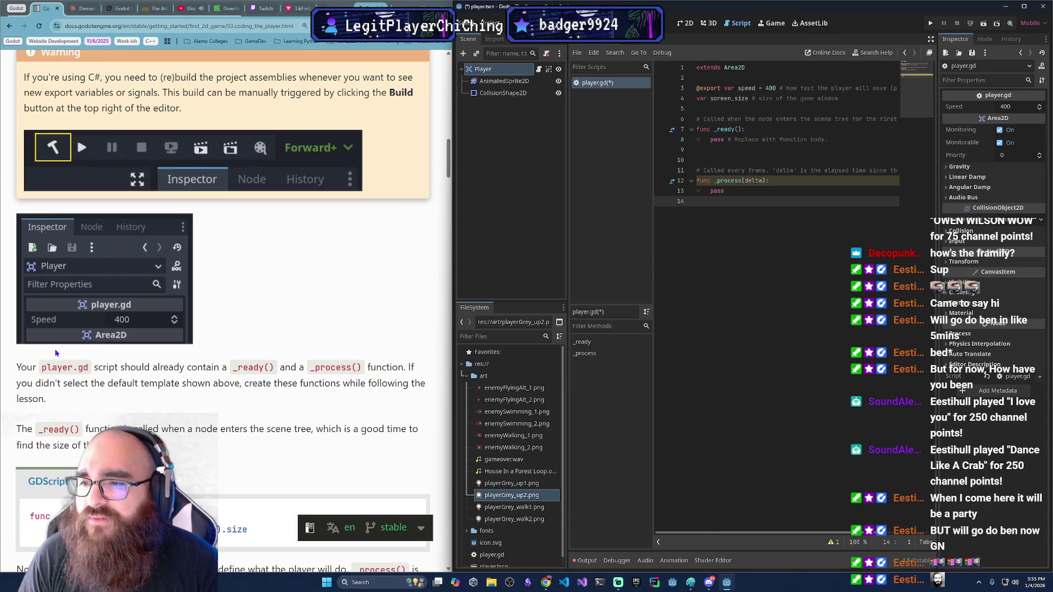
{"action": "scroll", "coordinate": [256, 393], "scroll_direction": "down", "scroll_amount": 2}
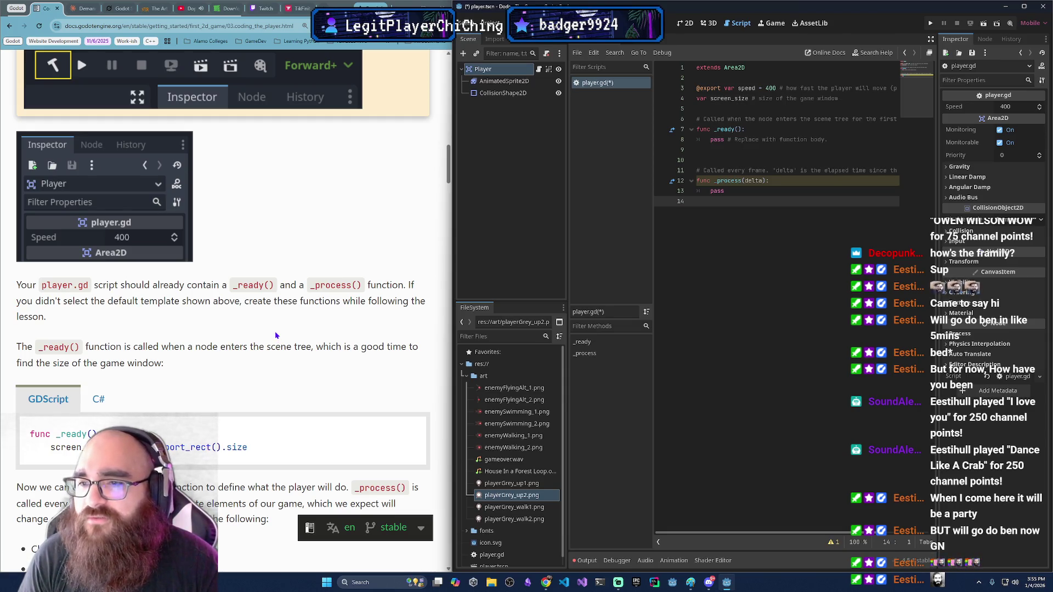
{"action": "scroll", "coordinate": [276, 337], "scroll_direction": "down", "scroll_amount": 3}
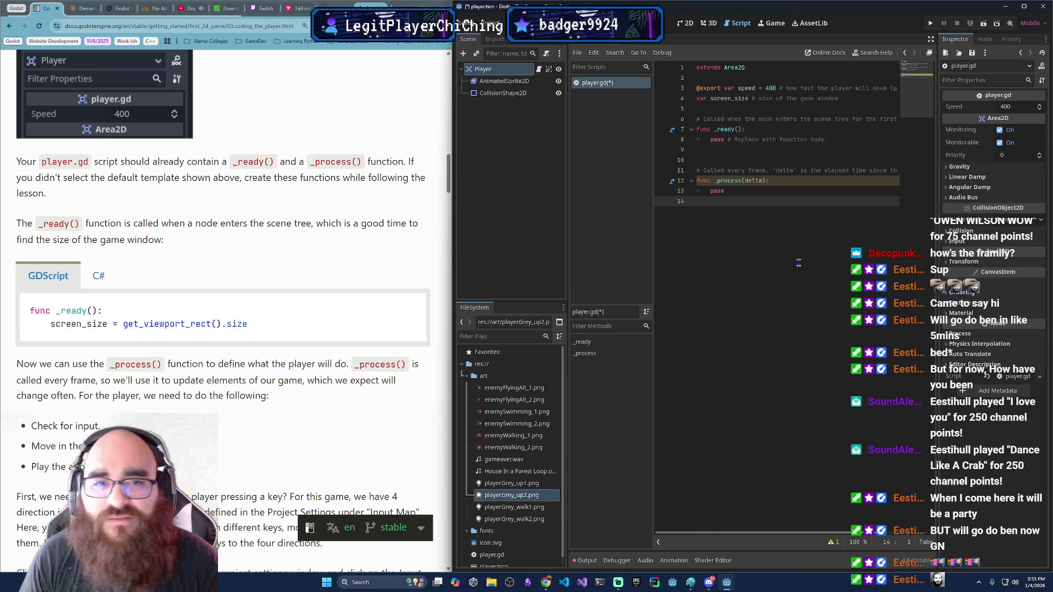
{"action": "left_click", "coordinate": [869, 140]}
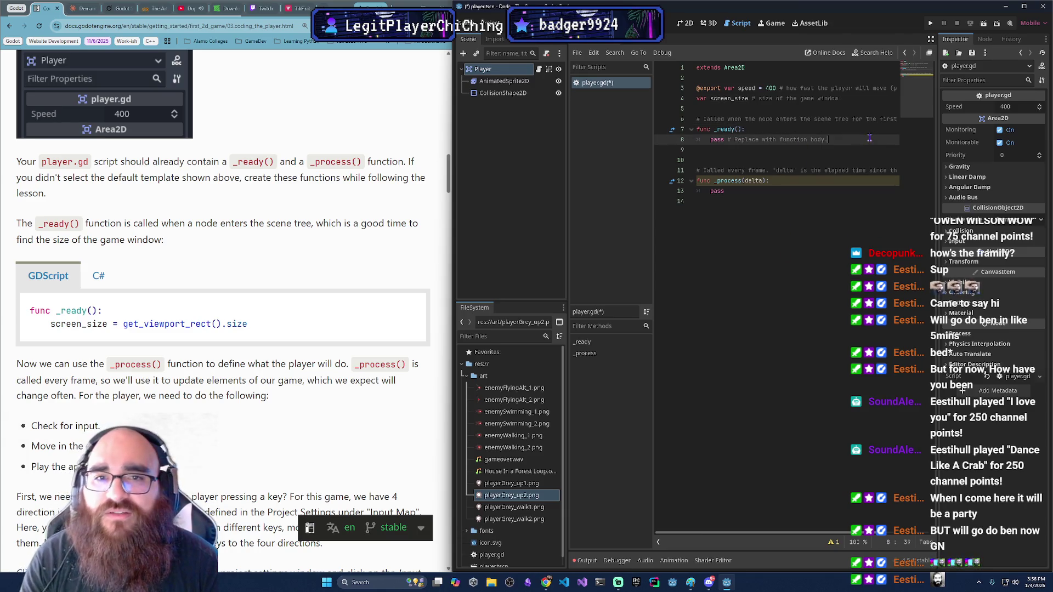
{"action": "left_click", "coordinate": [867, 133]}
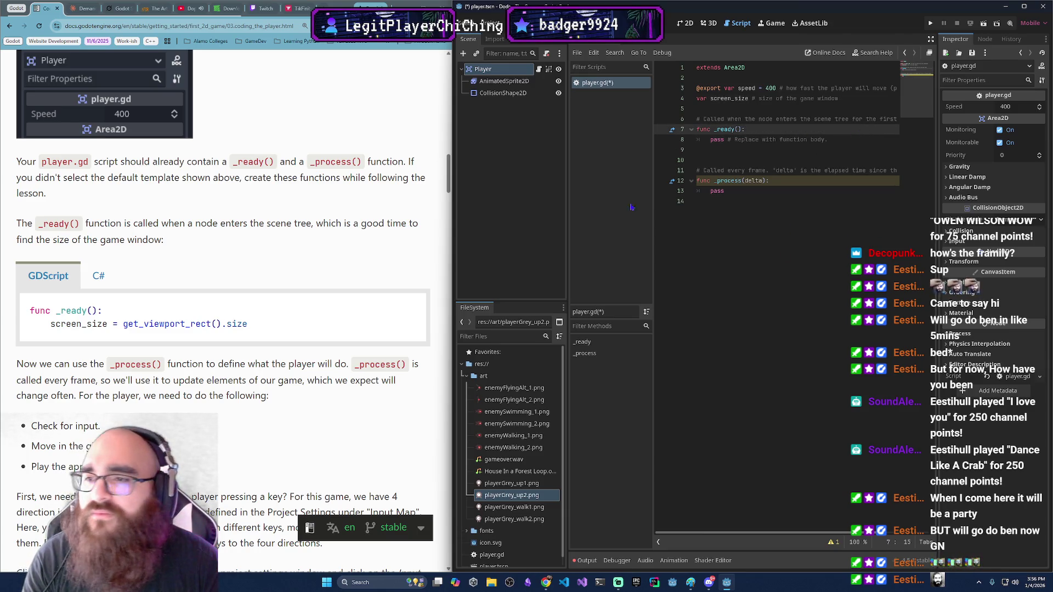
{"action": "scroll", "coordinate": [239, 296], "scroll_direction": "up", "scroll_amount": 8}
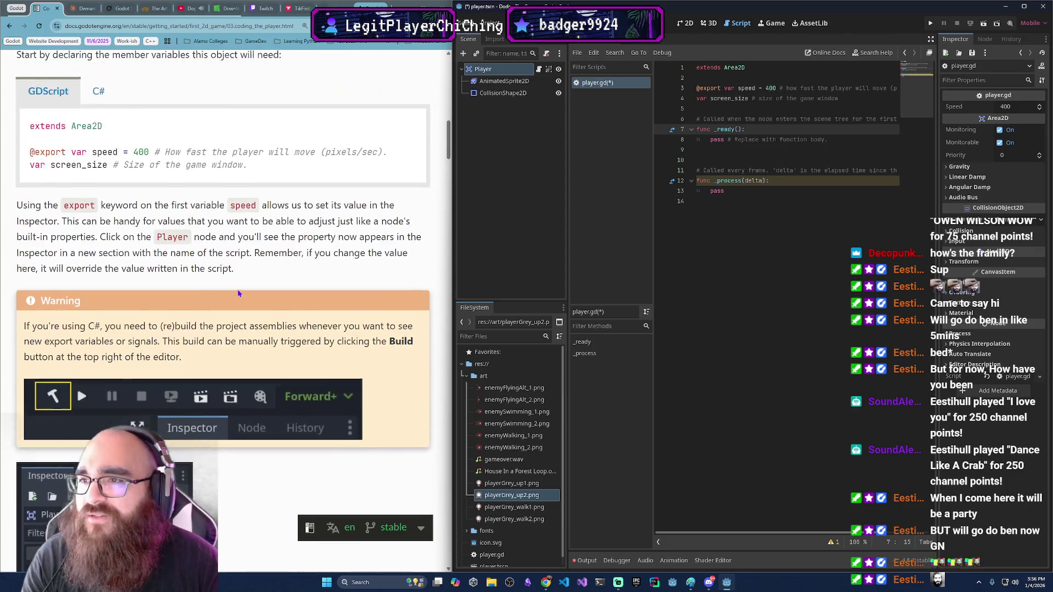
{"action": "scroll", "coordinate": [238, 294], "scroll_direction": "up", "scroll_amount": 3}
{"action": "scroll", "coordinate": [244, 292], "scroll_direction": "down", "scroll_amount": 6}
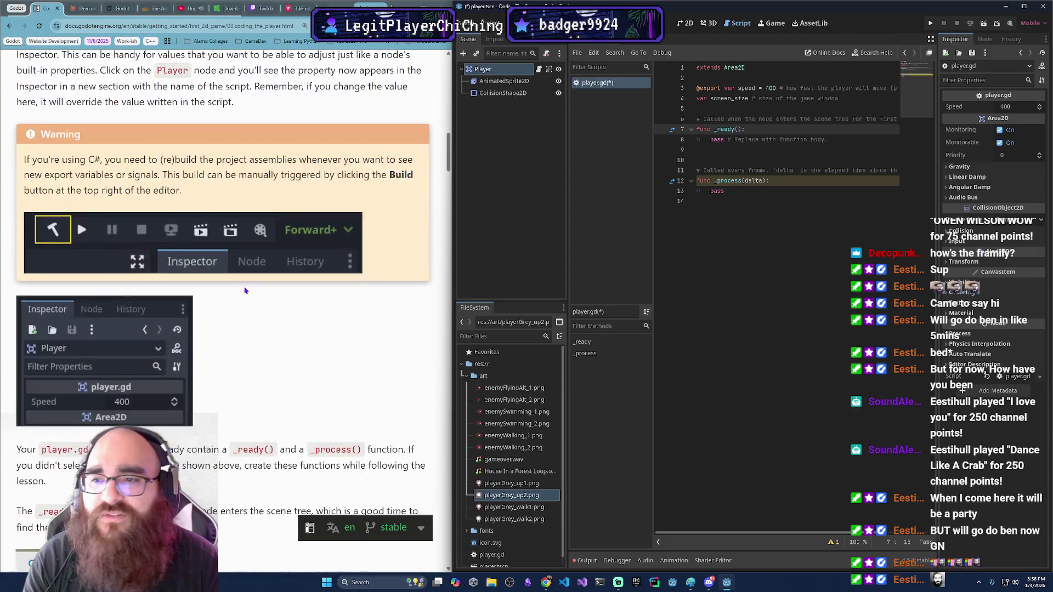
{"action": "scroll", "coordinate": [245, 291], "scroll_direction": "down", "scroll_amount": 2}
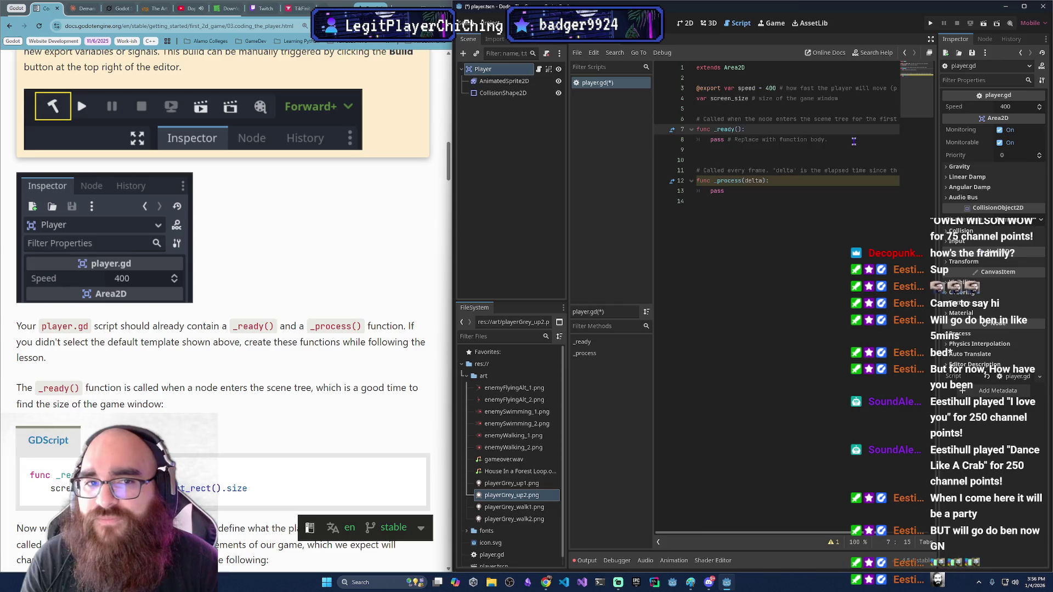
Replace pass in _ready() with screen_size = get_viewport_rect().size.
{"action": "left_click_drag", "start_coordinate": [853, 142], "coordinate": [711, 140]}
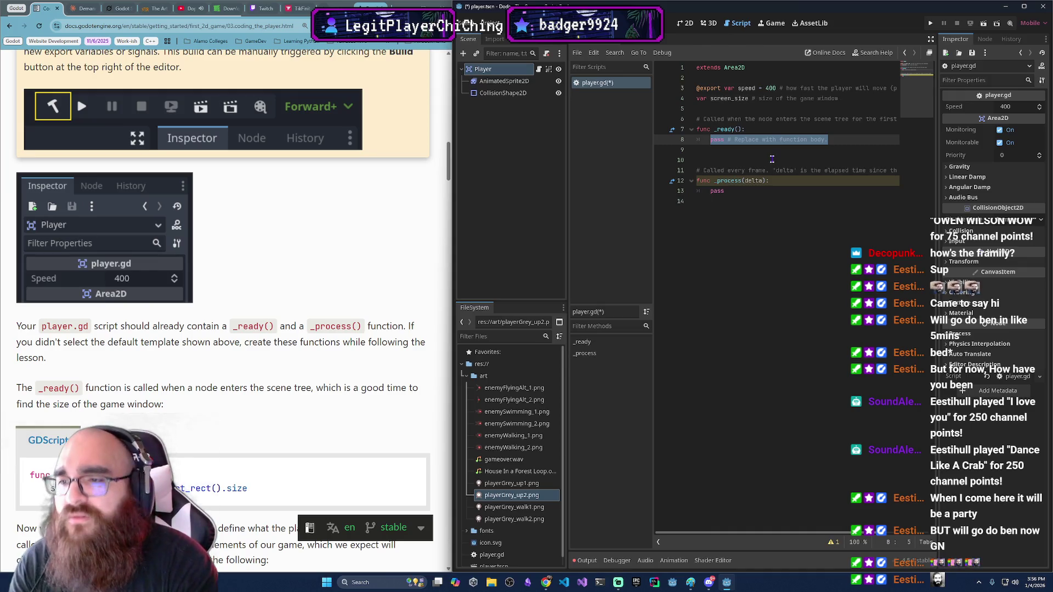
{"action": "type", "text": "screen_si"}
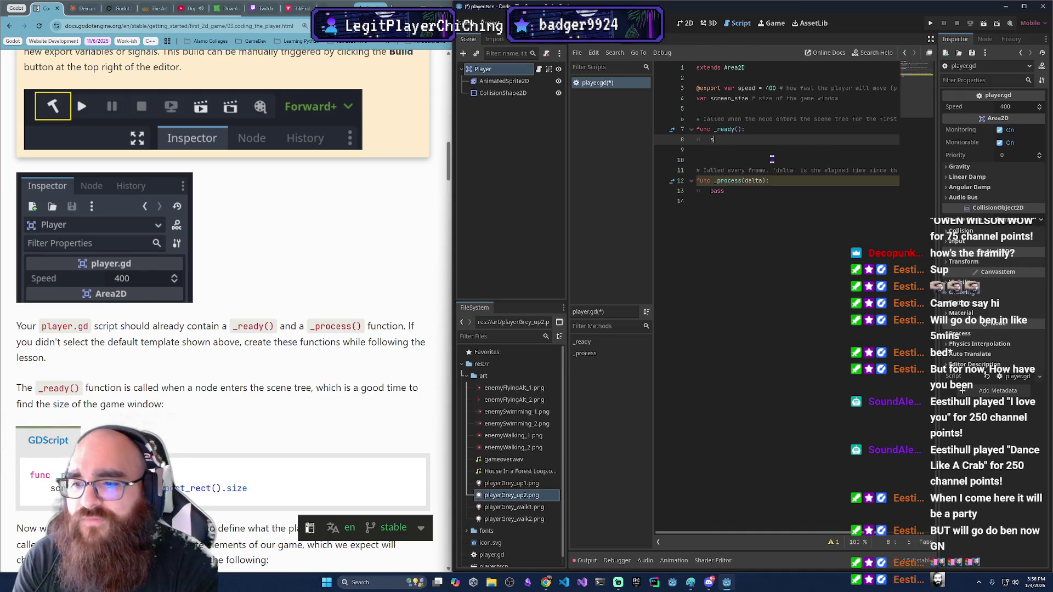
{"action": "type", "text": "ze = "}
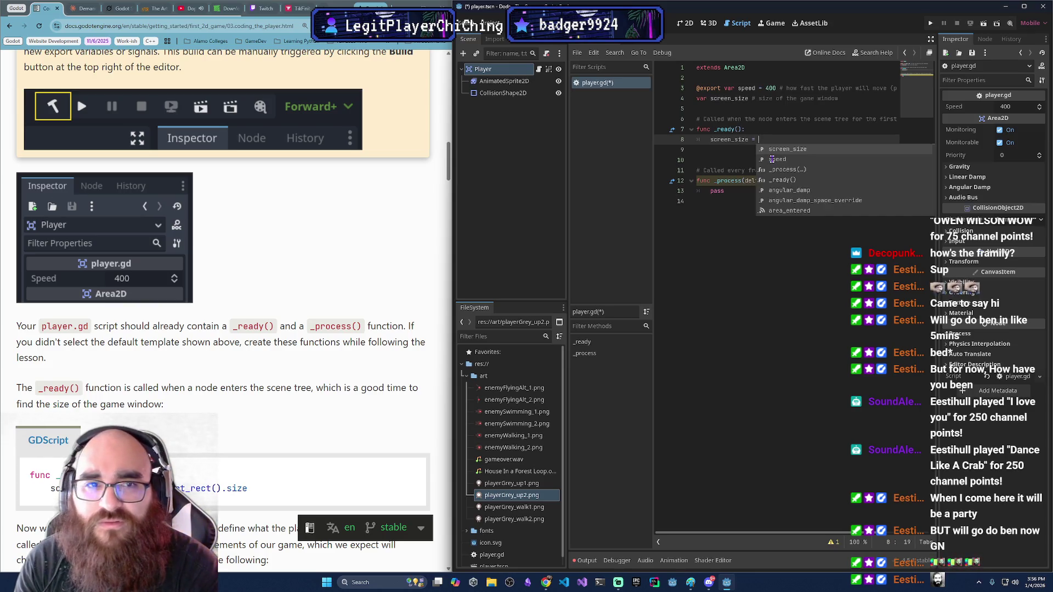
{"action": "type", "text": "get_"}
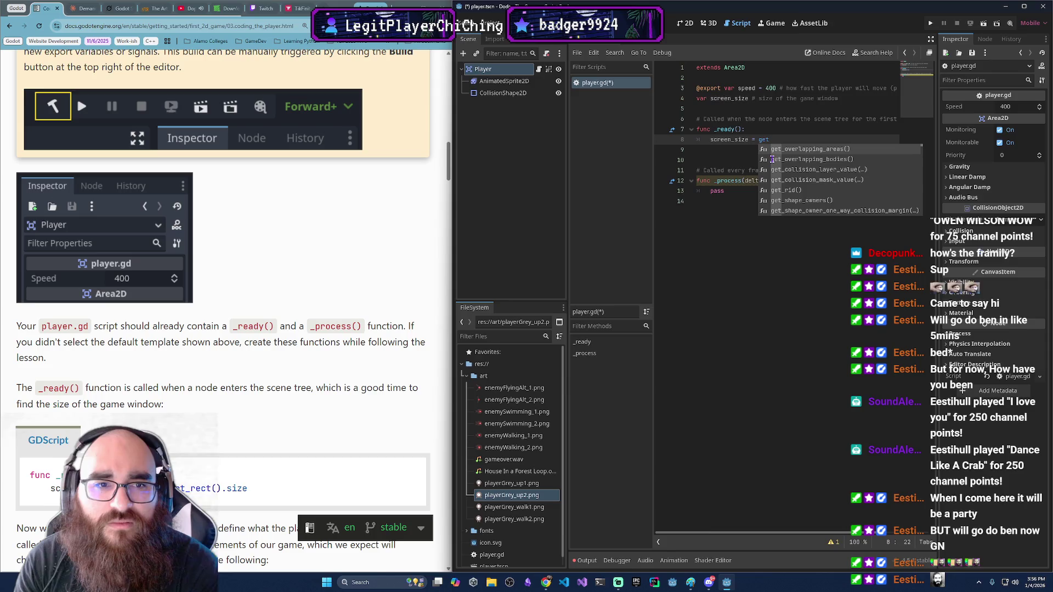
{"action": "type", "text": "vi"}
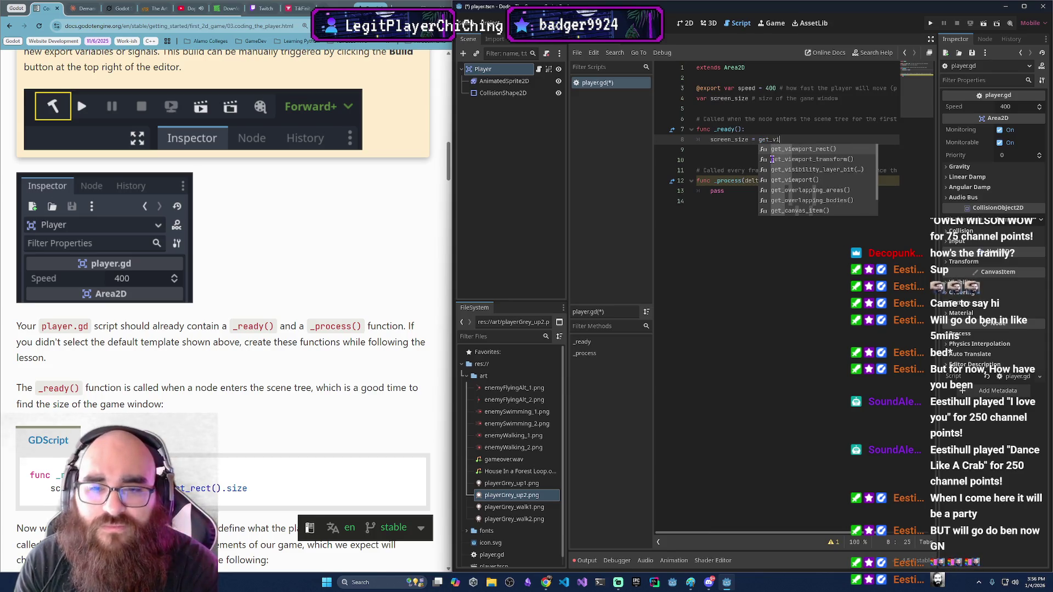
{"action": "key", "text": "Return"}
{"action": "type", "text": ".size"}
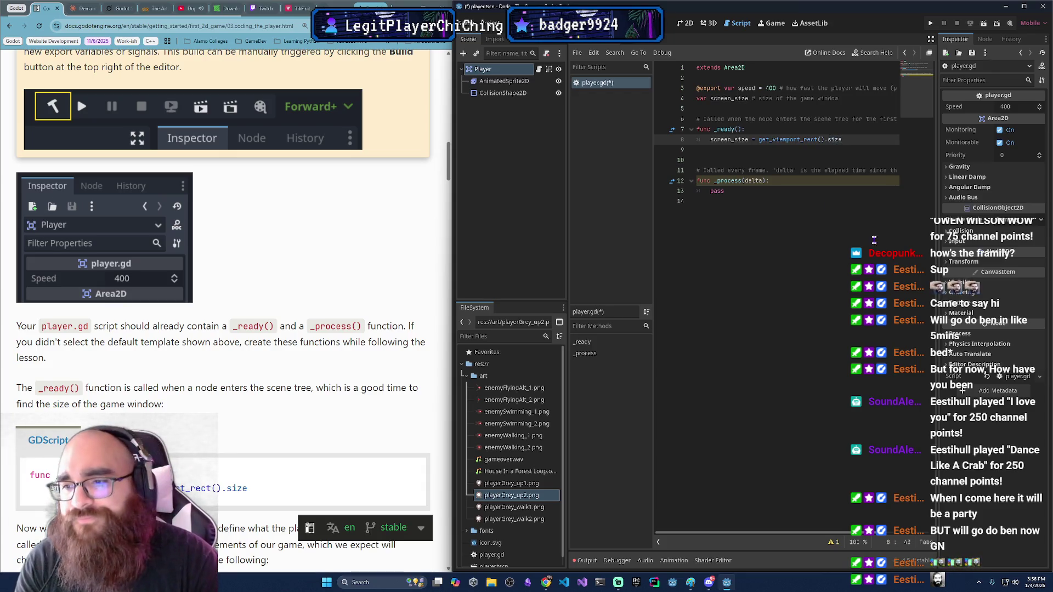
{"action": "scroll", "coordinate": [278, 272], "scroll_direction": "down", "scroll_amount": 3}
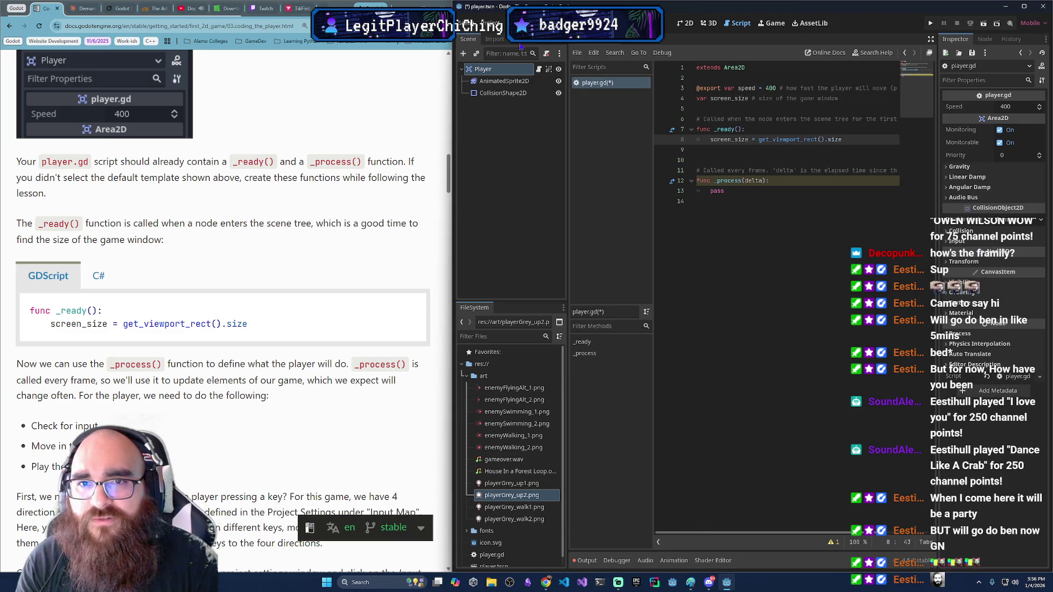
{"action": "left_click", "coordinate": [491, 23]}
{"action": "left_click", "coordinate": [510, 38]}
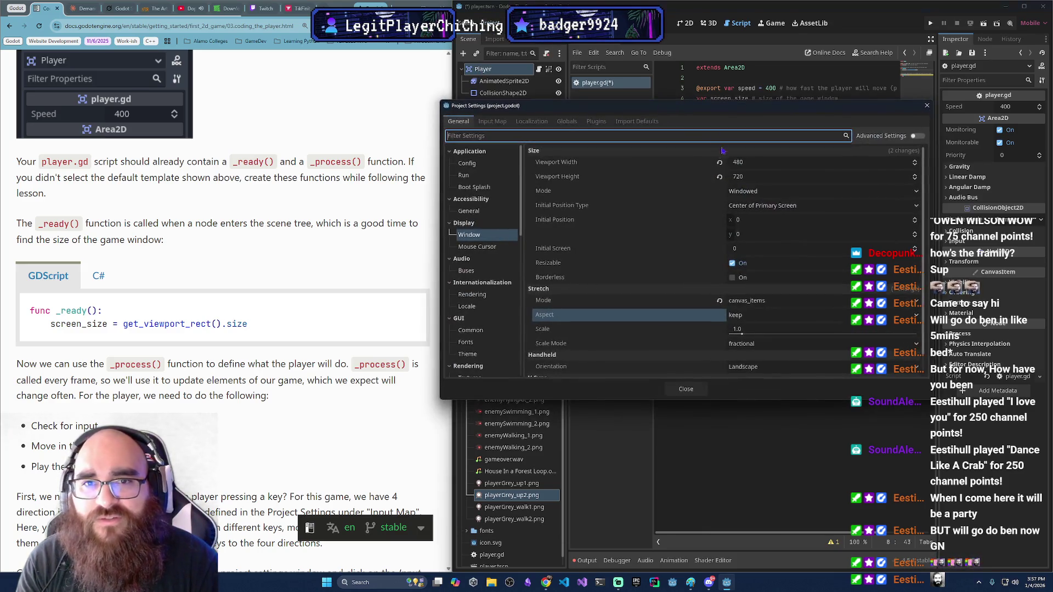
{"action": "left_click", "coordinate": [927, 105]}
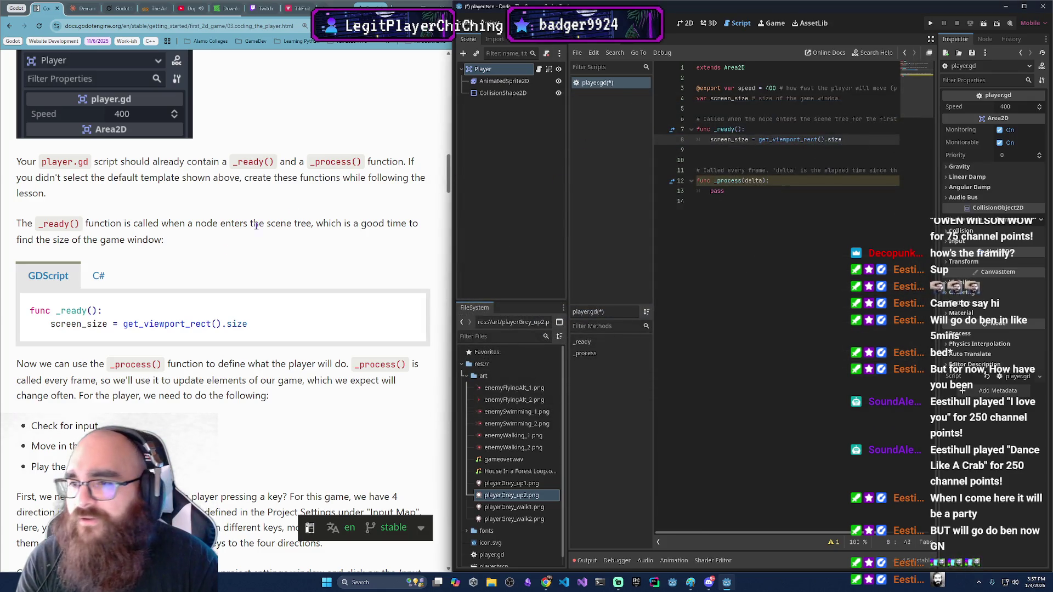
{"action": "scroll", "coordinate": [134, 321], "scroll_direction": "down", "scroll_amount": 2}
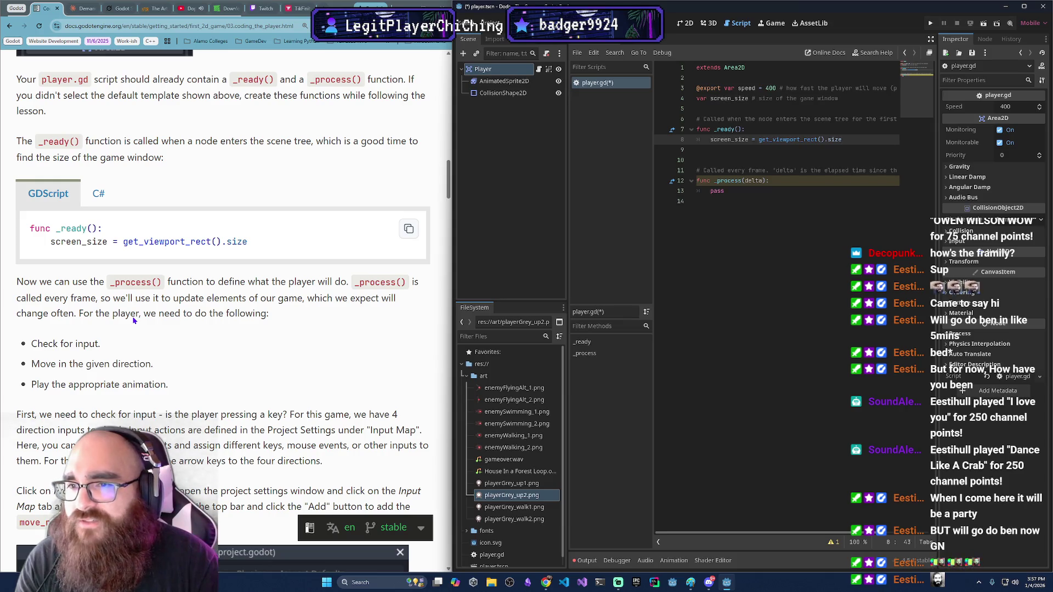
{"action": "scroll", "coordinate": [133, 318], "scroll_direction": "down", "scroll_amount": 2}
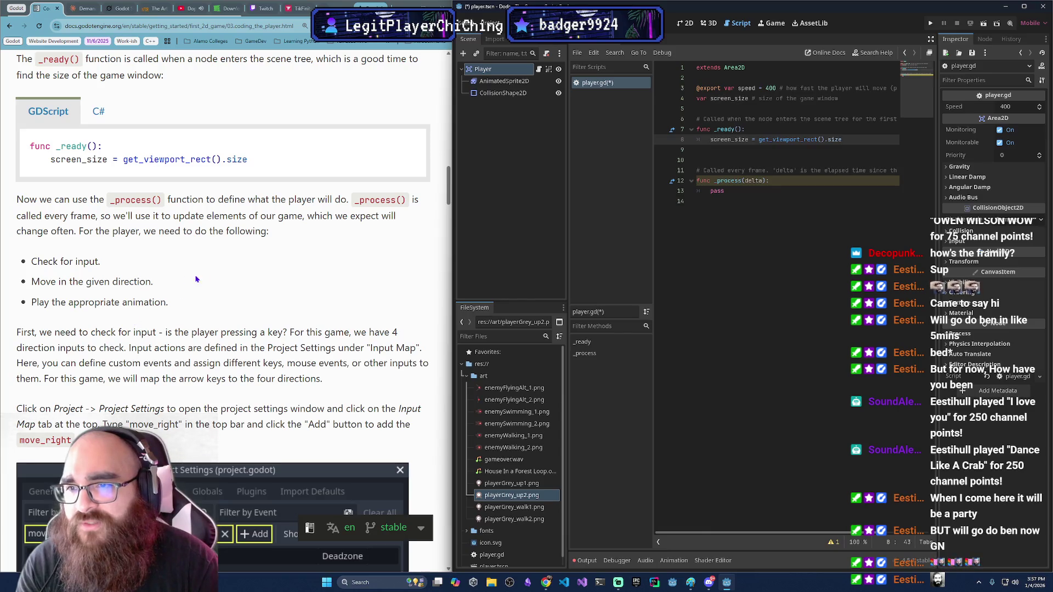
{"action": "scroll", "coordinate": [269, 270], "scroll_direction": "down", "scroll_amount": 1}
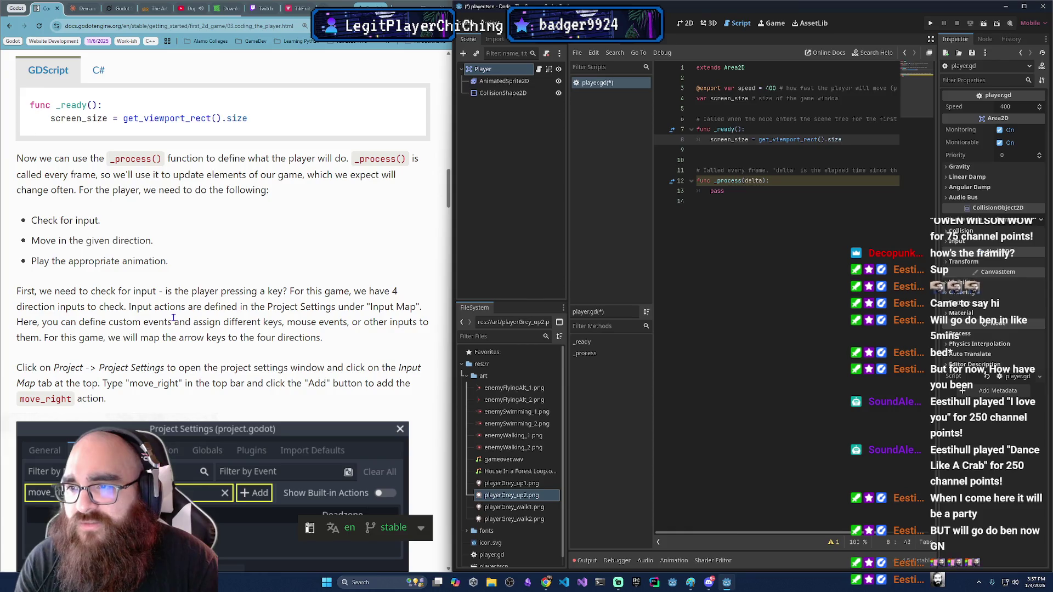
{"action": "scroll", "coordinate": [196, 314], "scroll_direction": "down", "scroll_amount": 2}
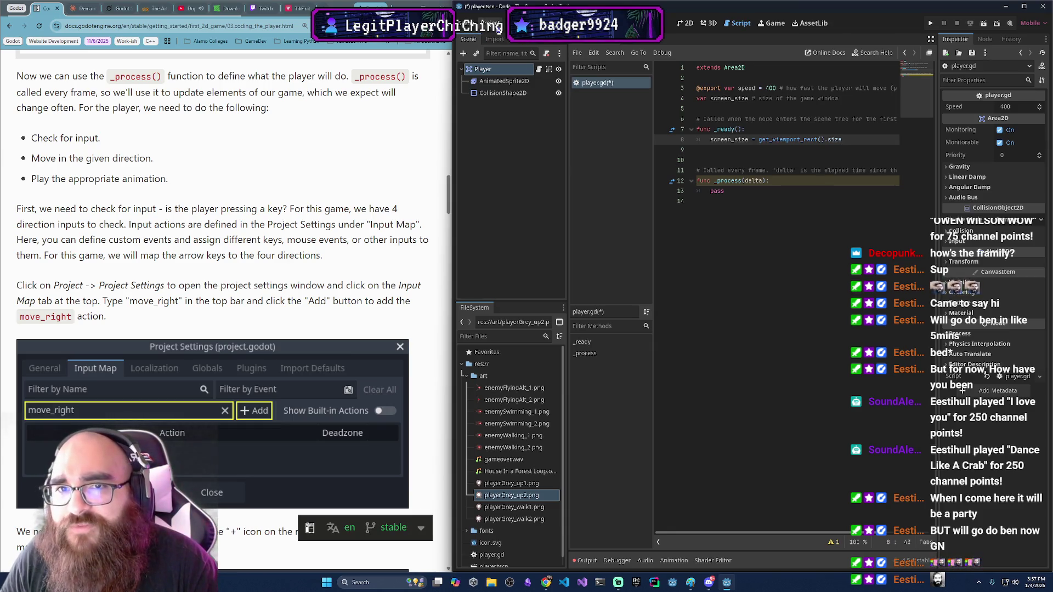
Open Project Settings and switch to its Input Map tab.
{"action": "left_click", "coordinate": [490, 23]}
{"action": "left_click", "coordinate": [493, 35]}
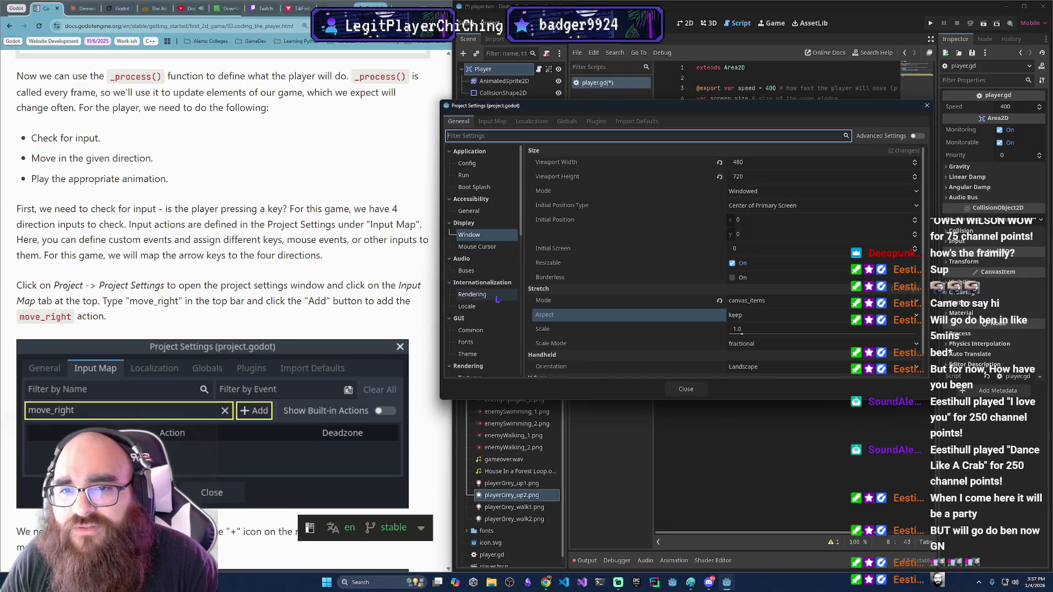
{"action": "scroll", "coordinate": [491, 329], "scroll_direction": "down", "scroll_amount": 5}
{"action": "scroll", "coordinate": [492, 340], "scroll_direction": "down", "scroll_amount": 3}
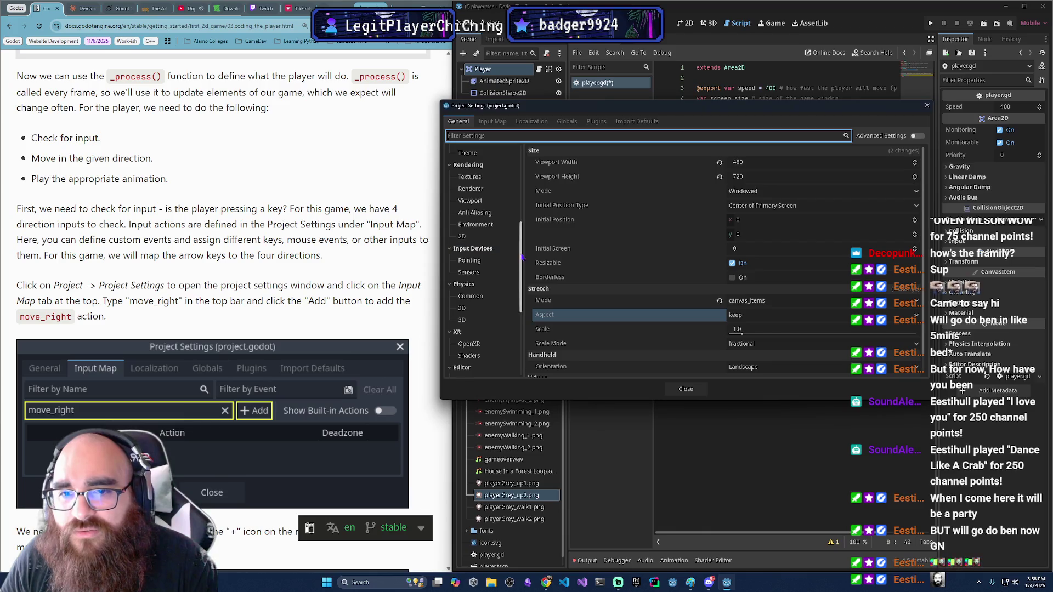
{"action": "scroll", "coordinate": [523, 265], "scroll_direction": "down", "scroll_amount": 1}
{"action": "scroll", "coordinate": [524, 265], "scroll_direction": "up", "scroll_amount": 1}
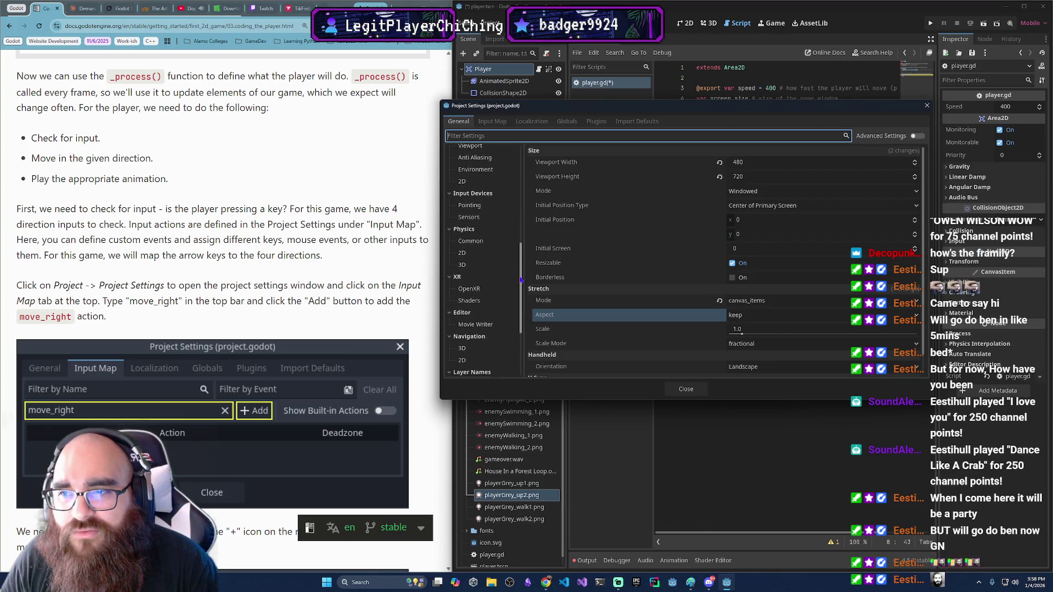
{"action": "mouse_move", "coordinate": [522, 260]}
{"action": "left_mouse_down"}
{"action": "mouse_move", "coordinate": [523, 172]}
{"action": "mouse_move", "coordinate": [505, 306]}
{"action": "mouse_move", "coordinate": [524, 164]}
{"action": "left_mouse_up"}
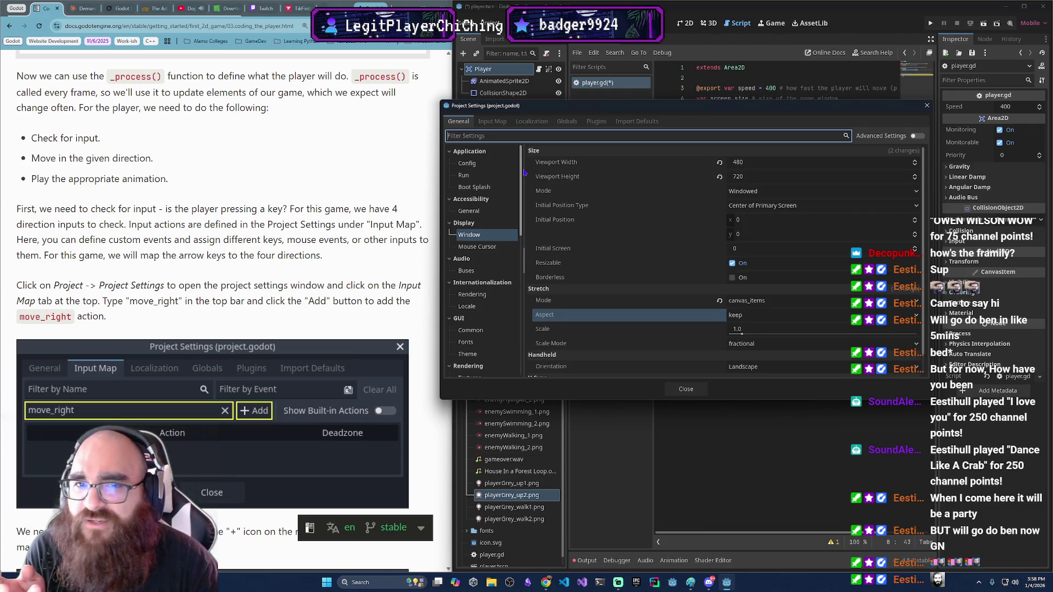
{"action": "left_click", "coordinate": [496, 124]}
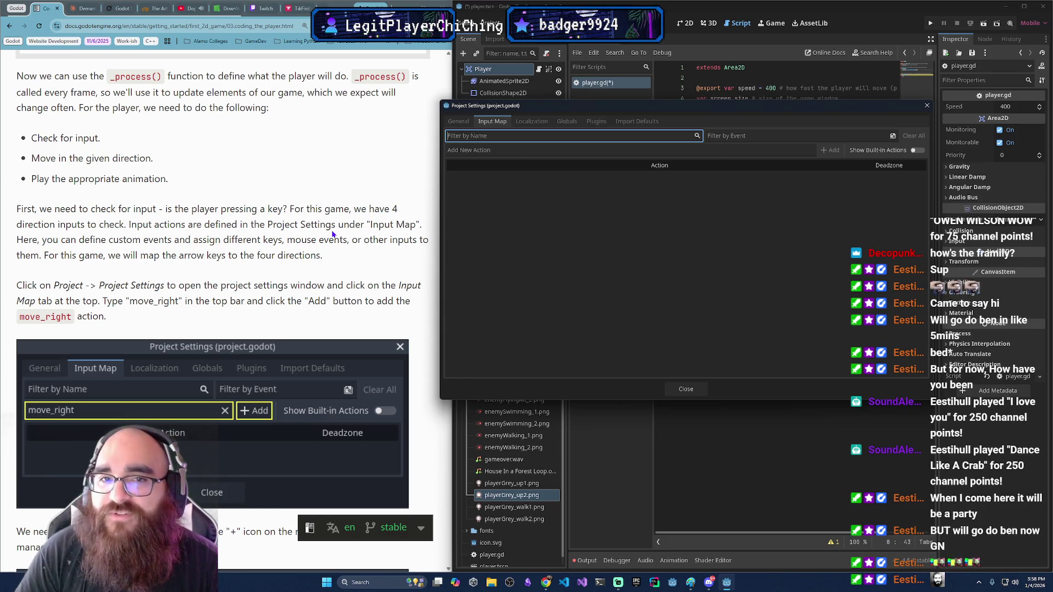
Add a new input action named move_right.
{"action": "left_click", "coordinate": [494, 150]}
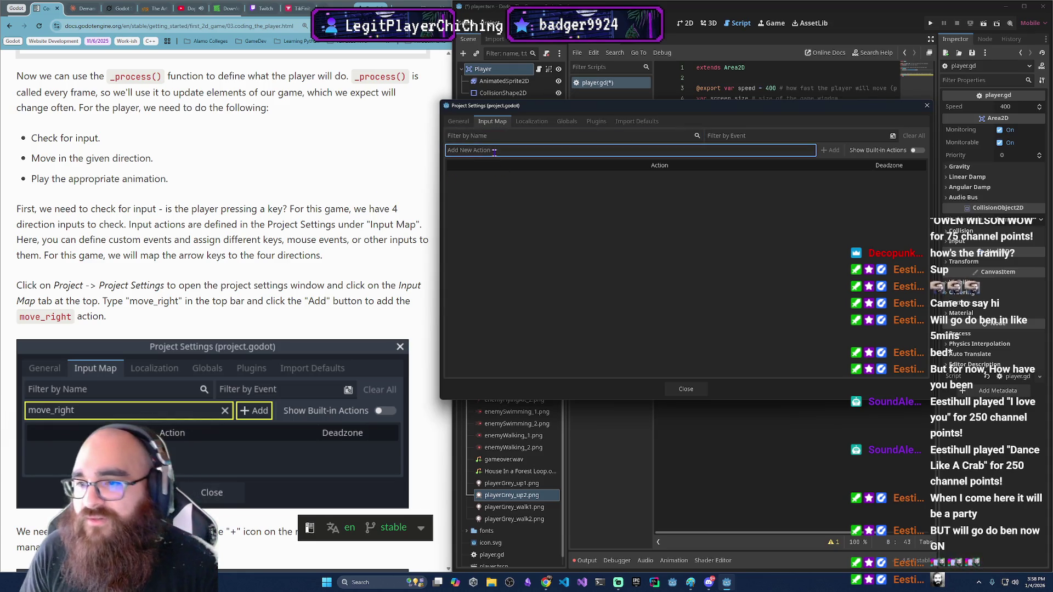
{"action": "type", "text": "move_right"}
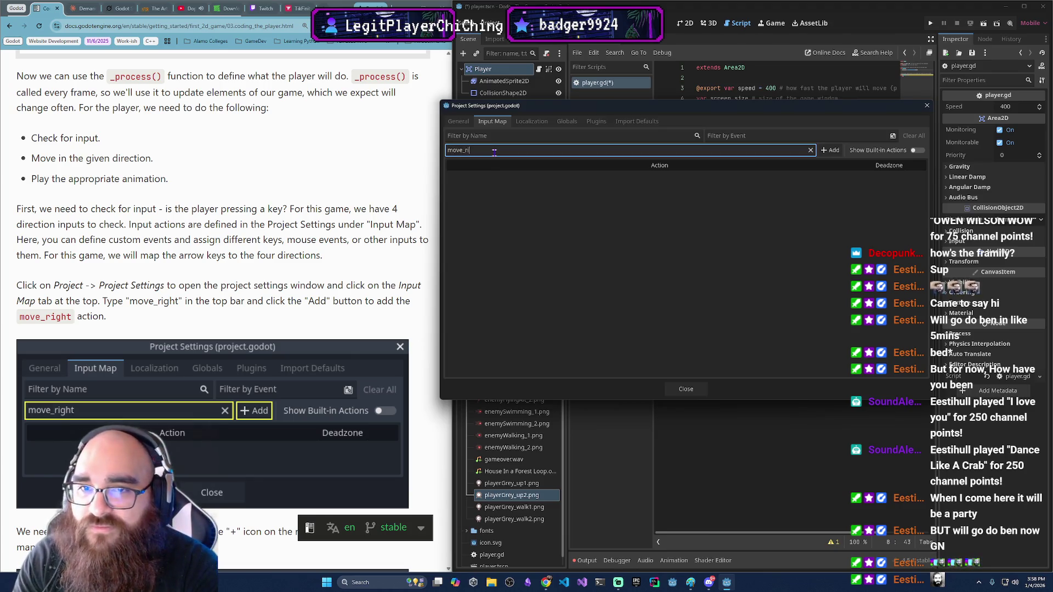
{"action": "left_click", "coordinate": [836, 151]}
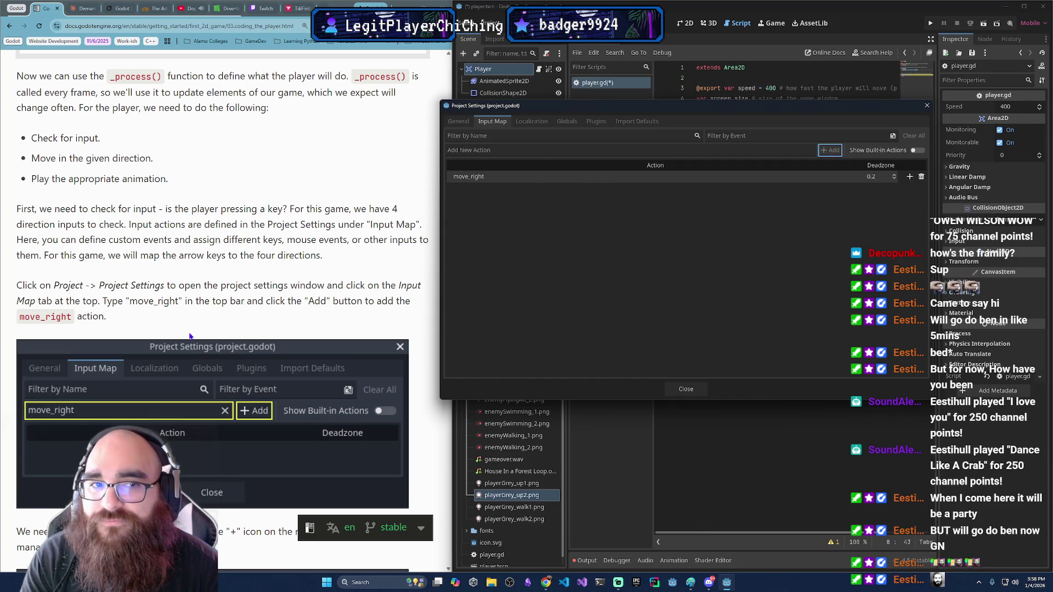
{"action": "scroll", "coordinate": [190, 336], "scroll_direction": "down", "scroll_amount": 5}
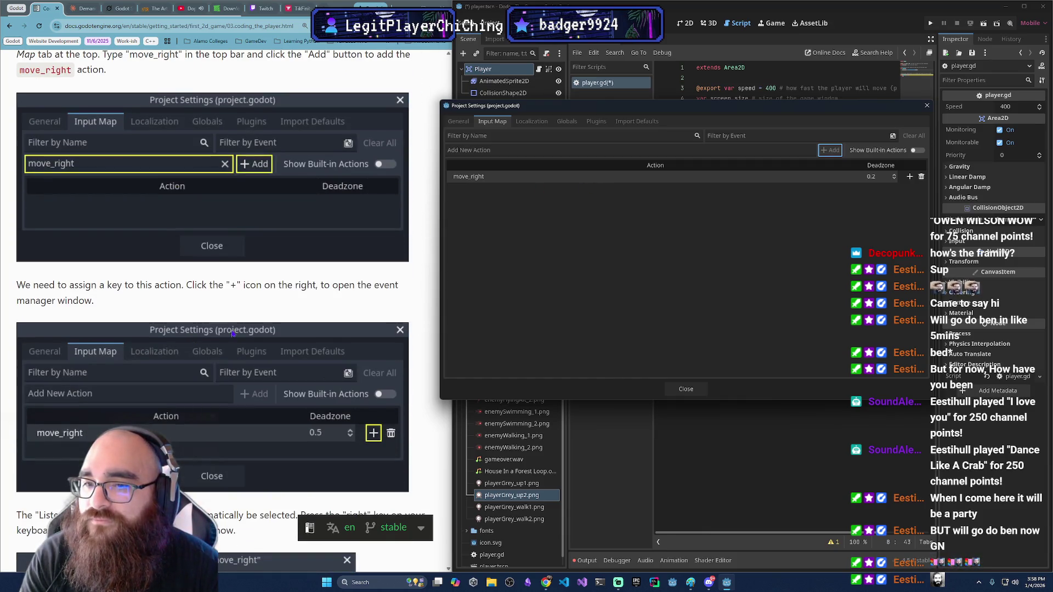
Bind the Right arrow key to move_right and confirm the event.
{"action": "left_click", "coordinate": [909, 177]}
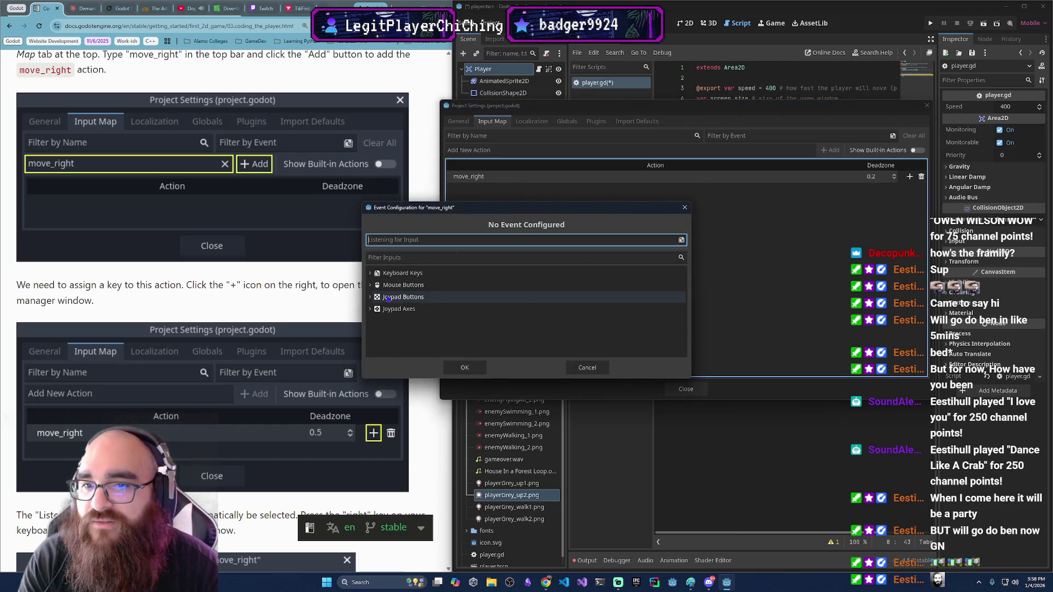
{"action": "scroll", "coordinate": [202, 340], "scroll_direction": "down", "scroll_amount": 1}
{"action": "scroll", "coordinate": [202, 341], "scroll_direction": "down", "scroll_amount": 3}
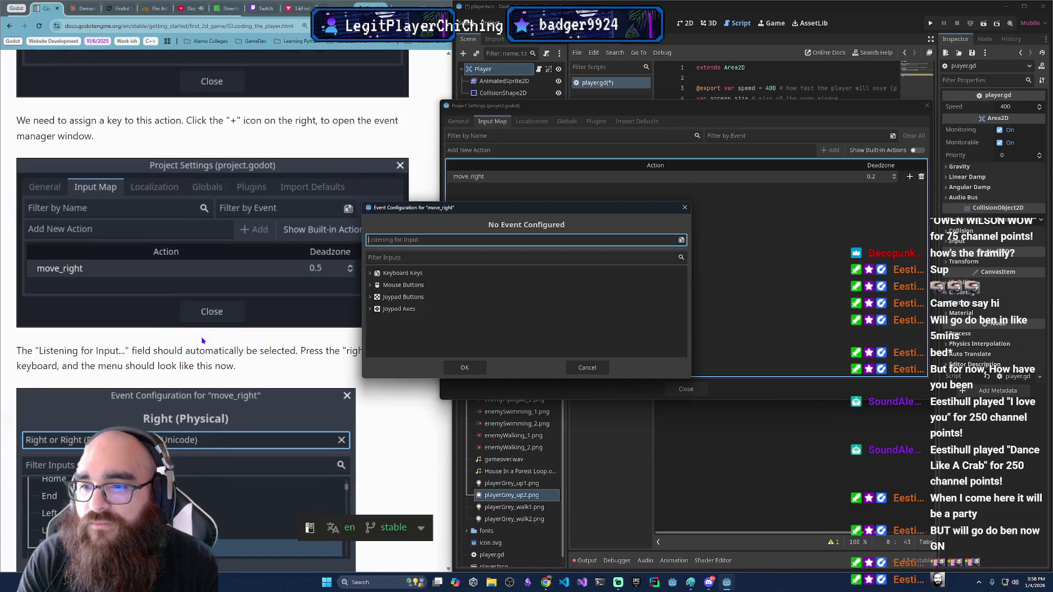
{"action": "mouse_move", "coordinate": [431, 213]}
{"action": "left_mouse_down"}
{"action": "mouse_move", "coordinate": [585, 217]}
{"action": "mouse_move", "coordinate": [557, 194]}
{"action": "left_mouse_up"}
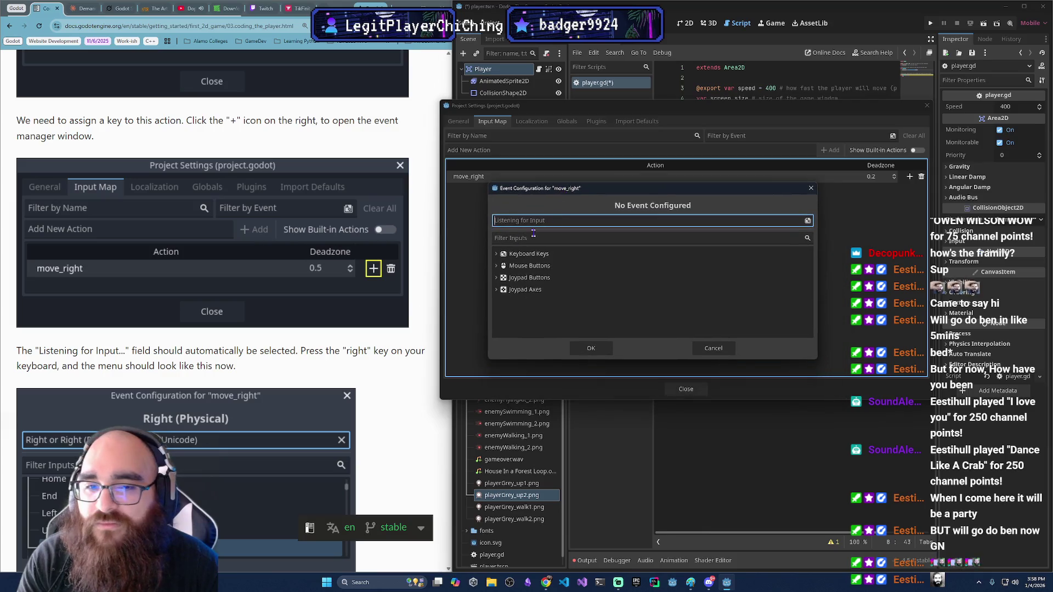
{"action": "scroll", "coordinate": [171, 351], "scroll_direction": "down", "scroll_amount": 1}
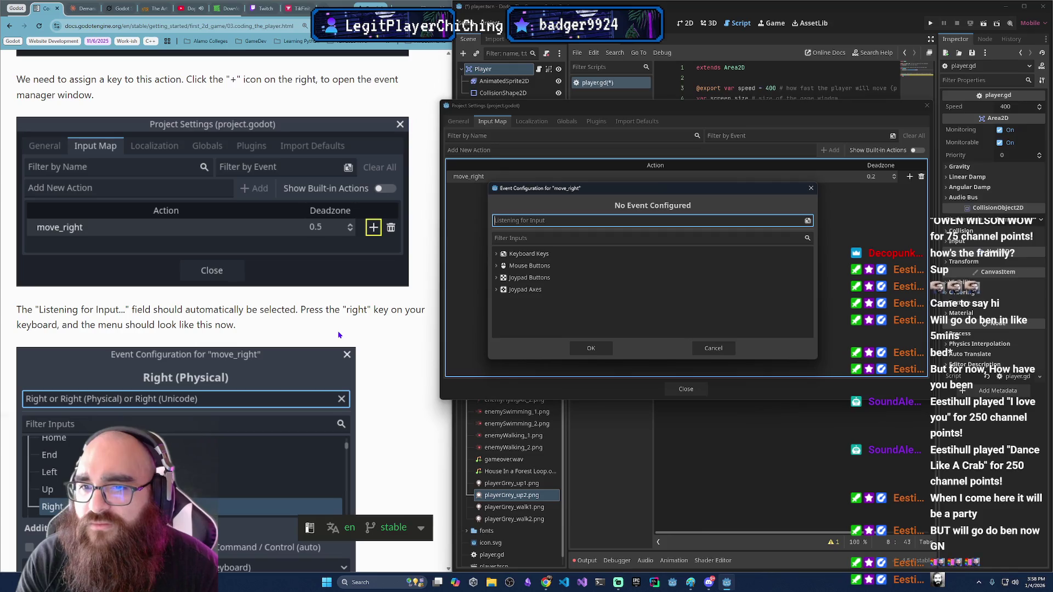
{"action": "left_click", "coordinate": [498, 254]}
{"action": "left_click", "coordinate": [659, 220]}
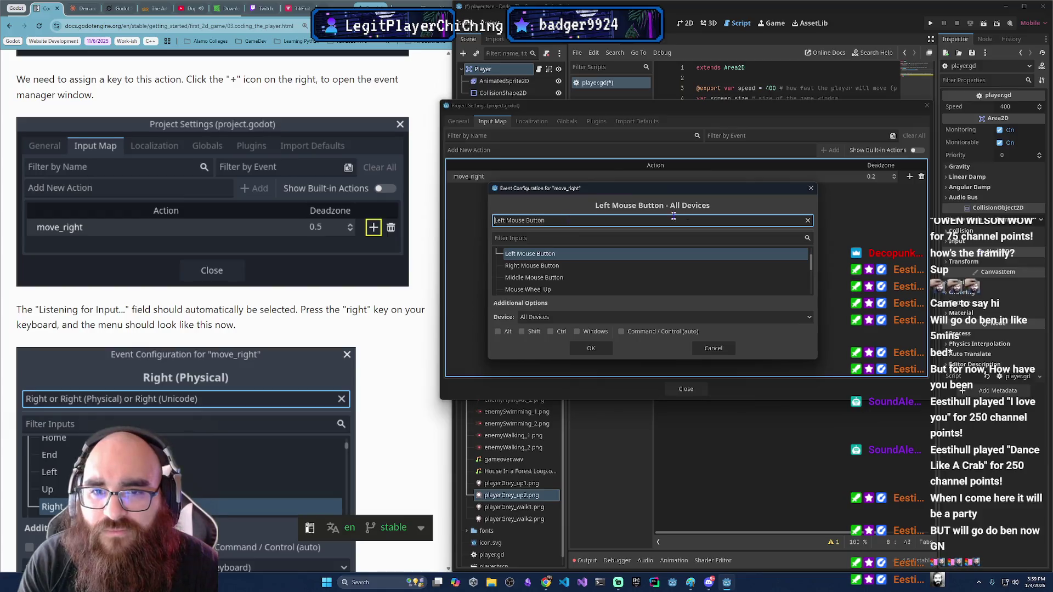
{"action": "left_click", "coordinate": [807, 220]}
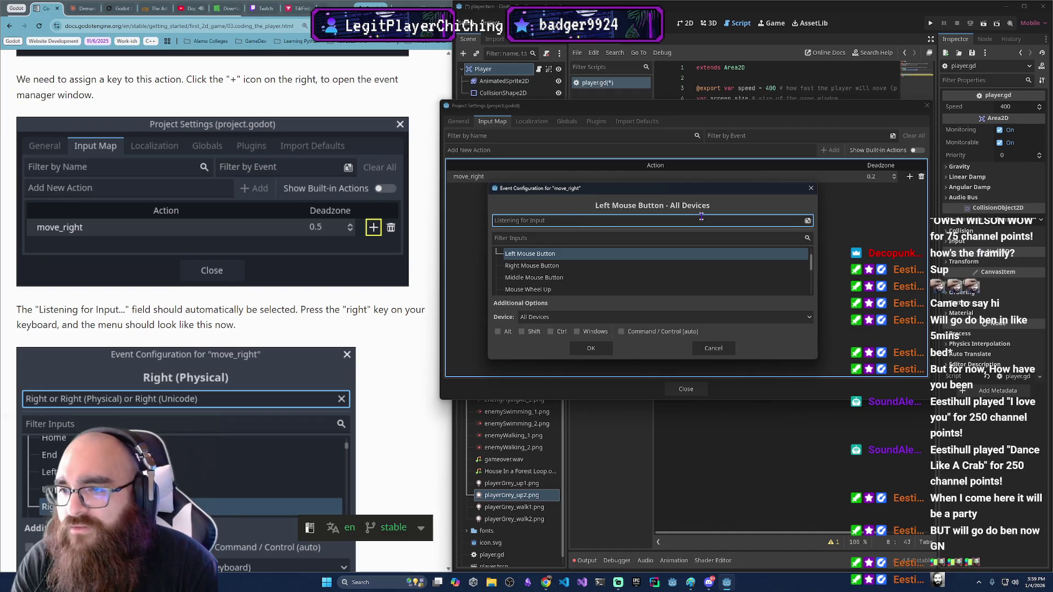
{"action": "key", "text": "Right"}
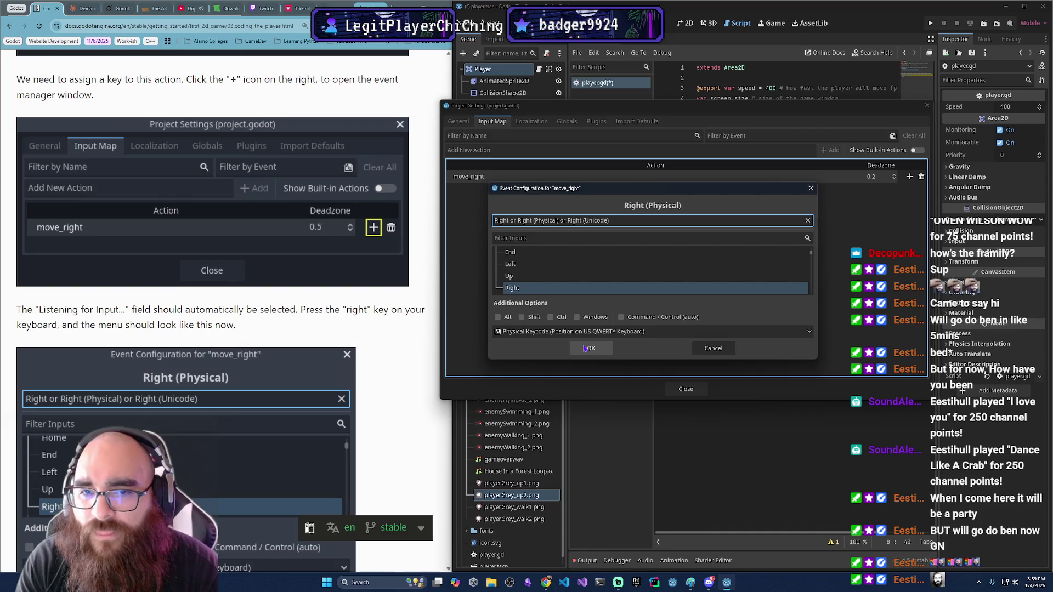
{"action": "scroll", "coordinate": [189, 413], "scroll_direction": "down", "scroll_amount": 3}
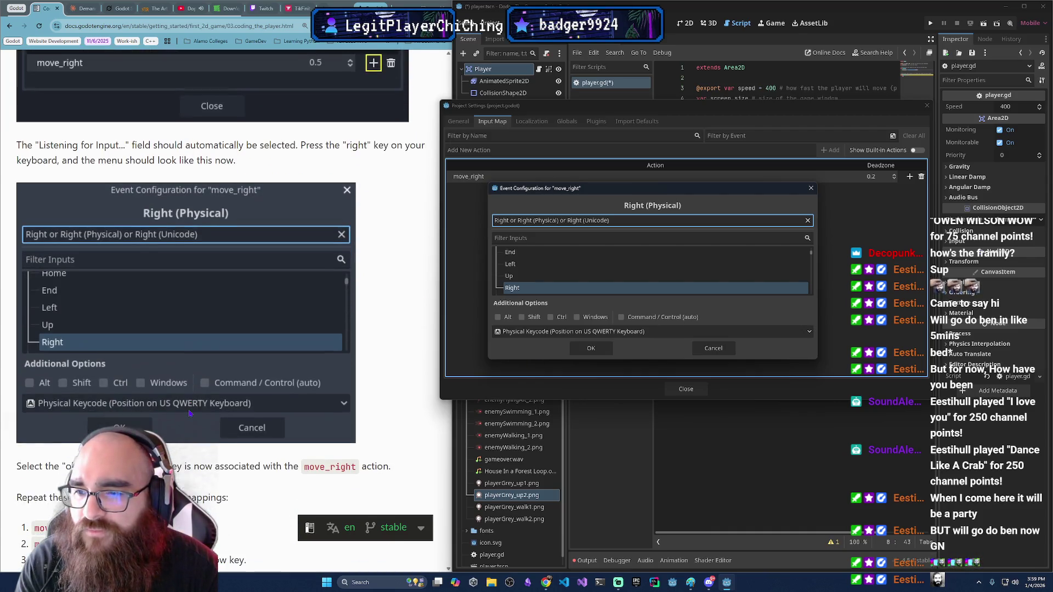
{"action": "scroll", "coordinate": [189, 414], "scroll_direction": "down", "scroll_amount": 2}
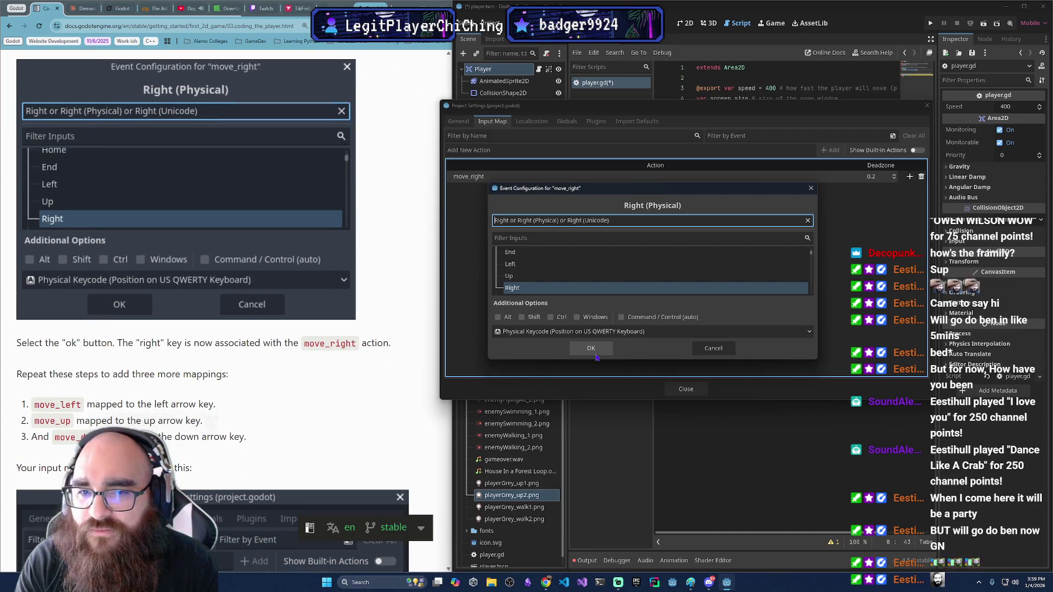
{"action": "left_click", "coordinate": [596, 354]}
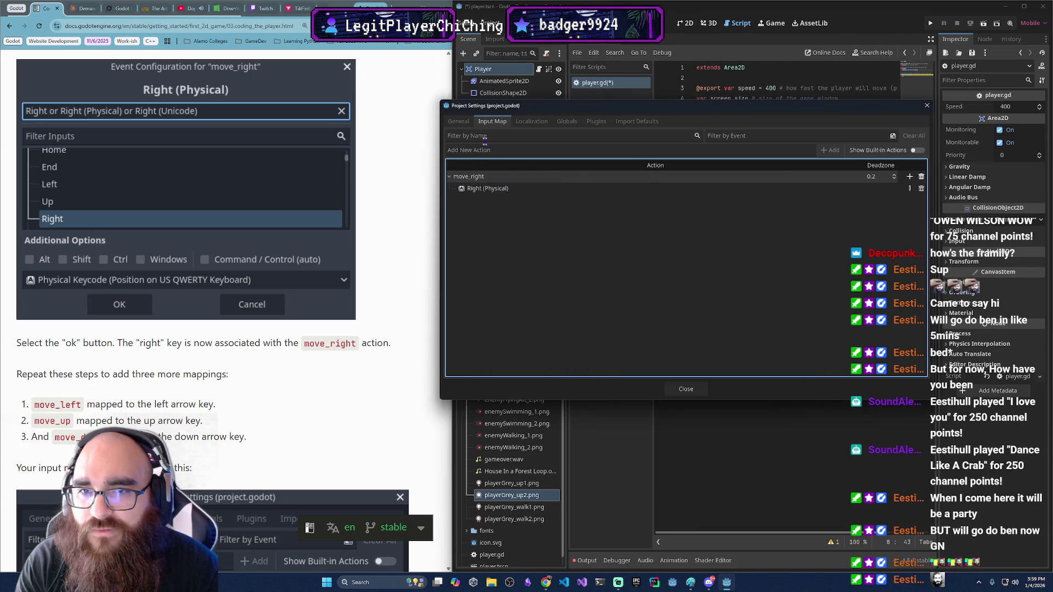
{"action": "left_click", "coordinate": [778, 145]}
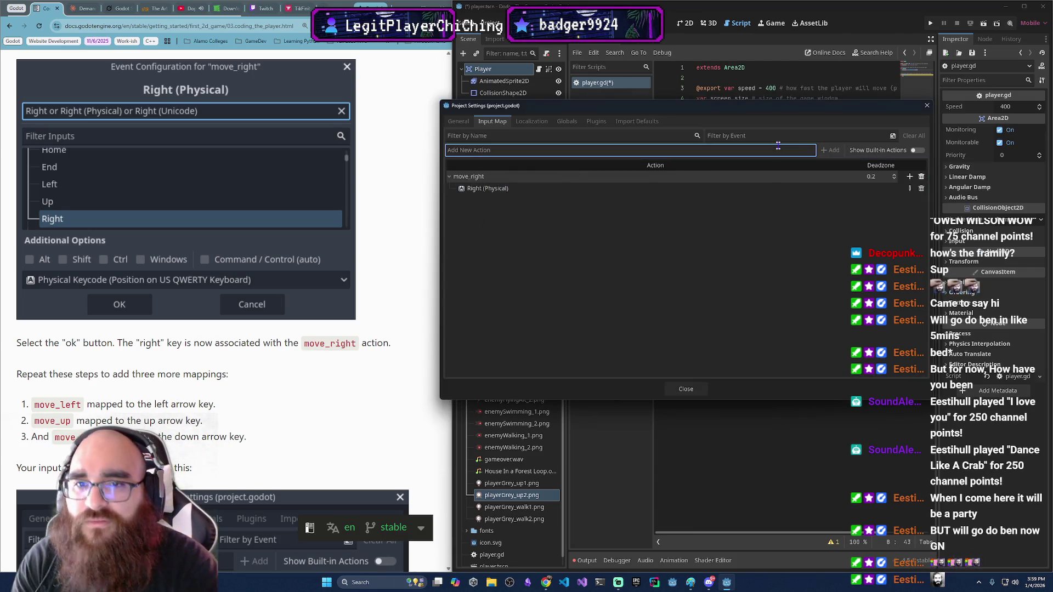
{"action": "type", "text": "move_left"}
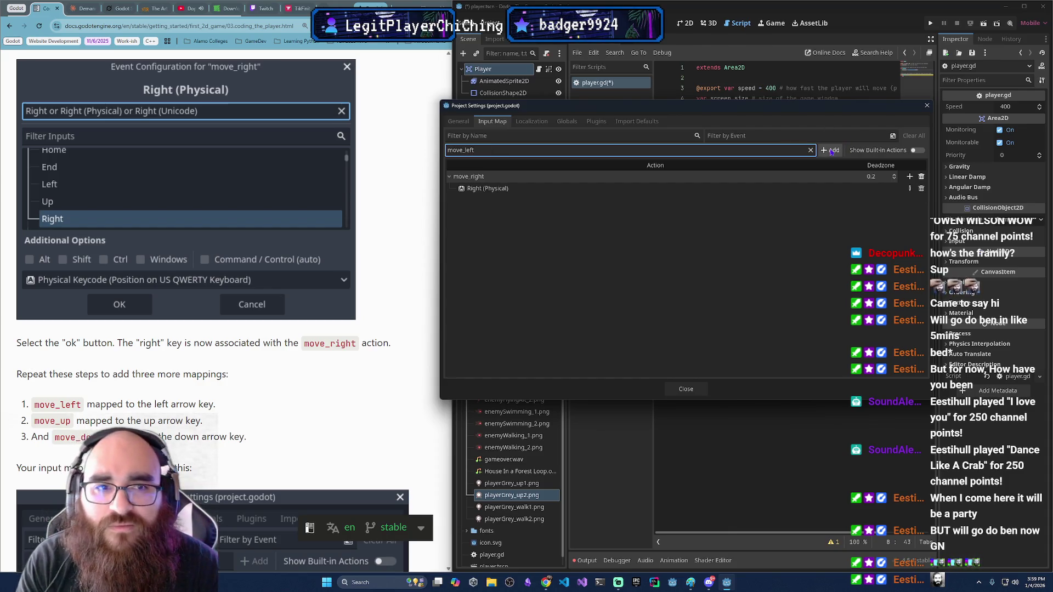
{"action": "left_click", "coordinate": [831, 150]}
{"action": "left_click", "coordinate": [910, 200]}
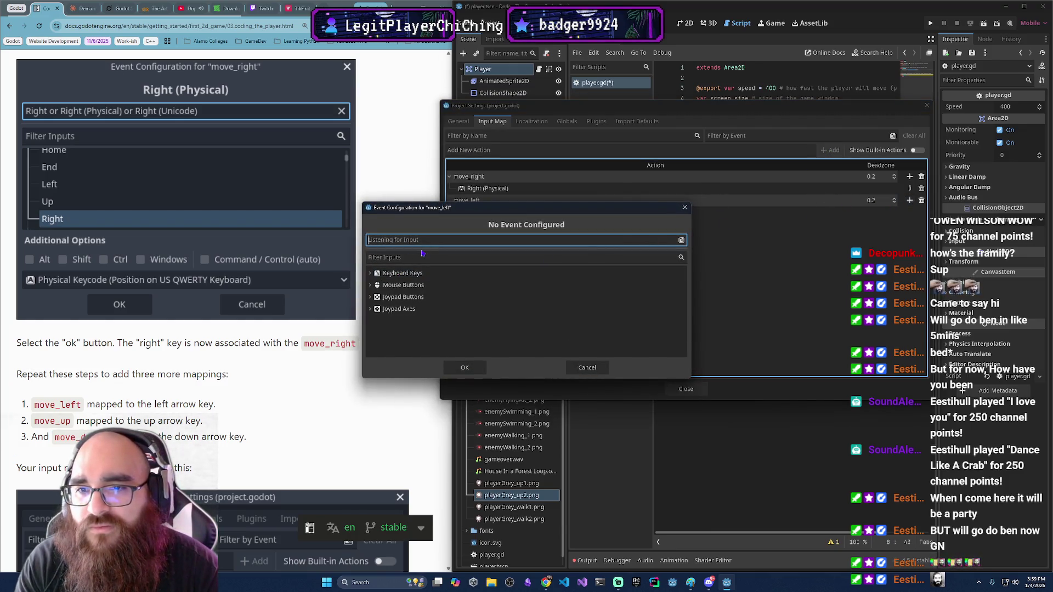
{"action": "key", "text": "Left"}
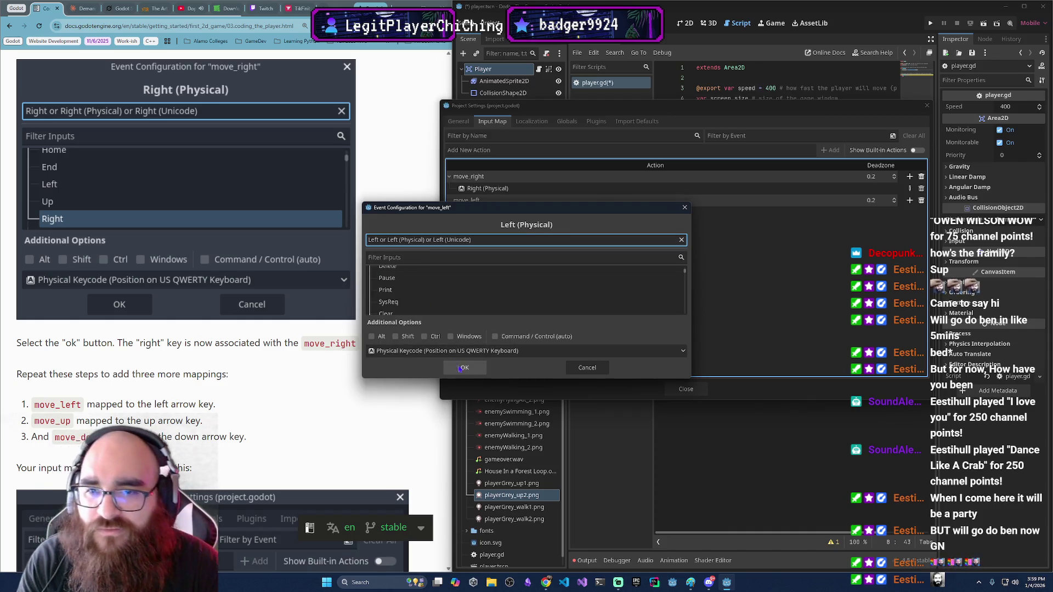
{"action": "key", "text": "Return"}
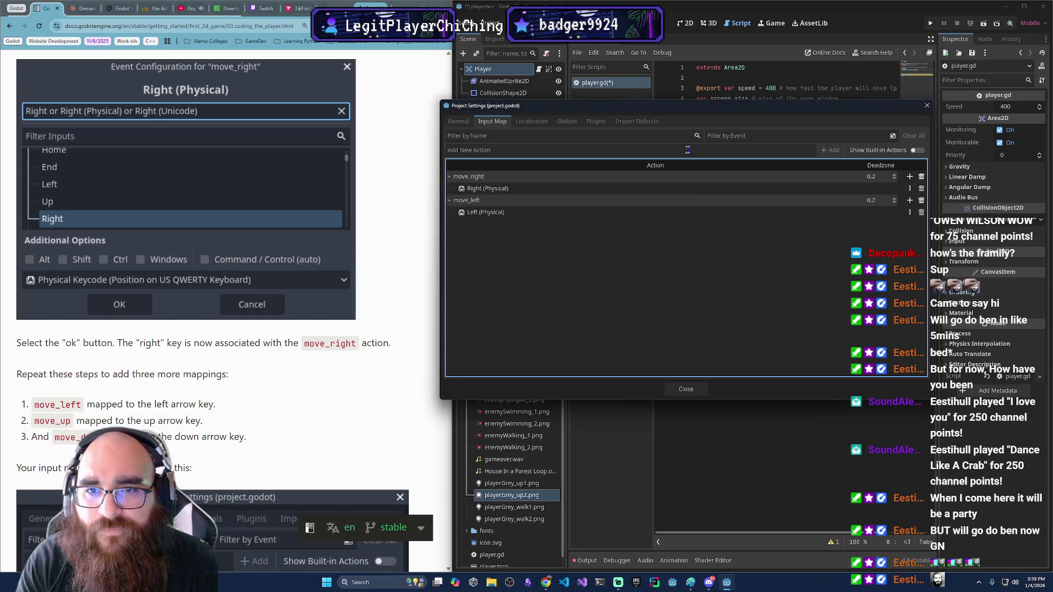
{"action": "left_click", "coordinate": [449, 176]}
{"action": "left_click", "coordinate": [449, 201]}
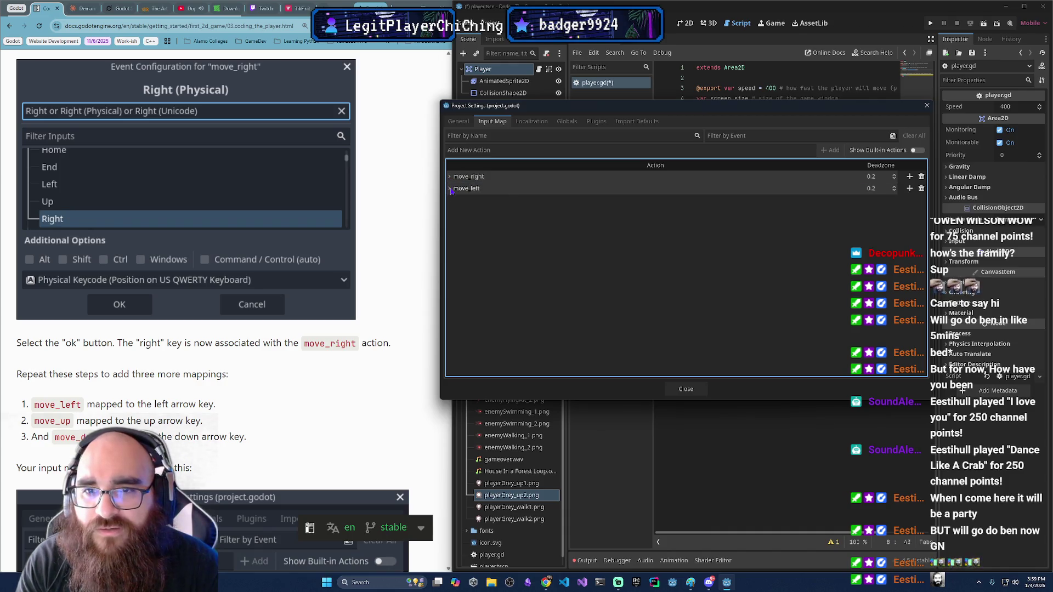
{"action": "left_click", "coordinate": [611, 153]}
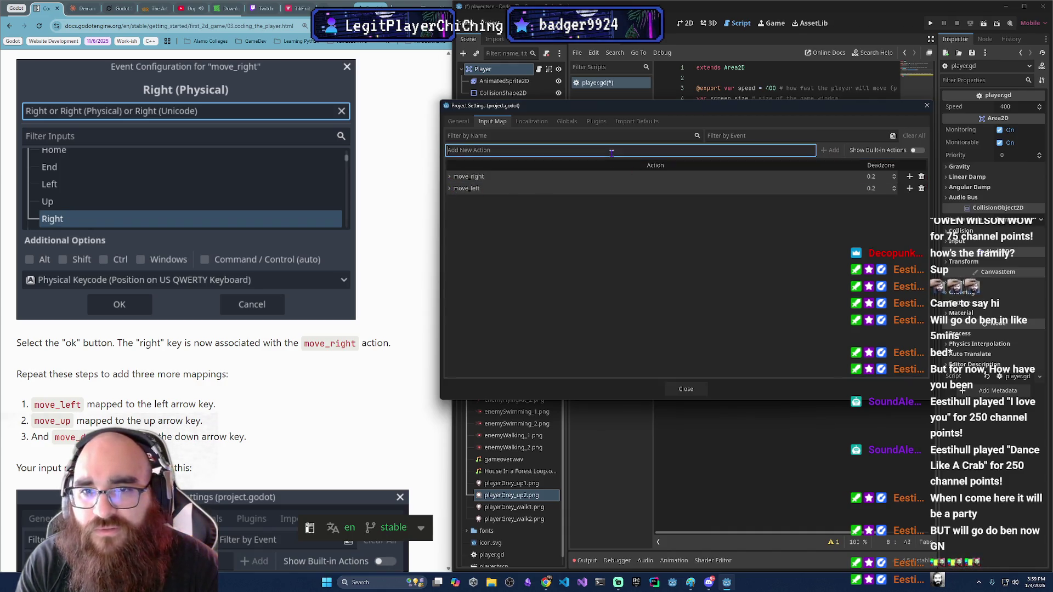
{"action": "type", "text": "move_up"}
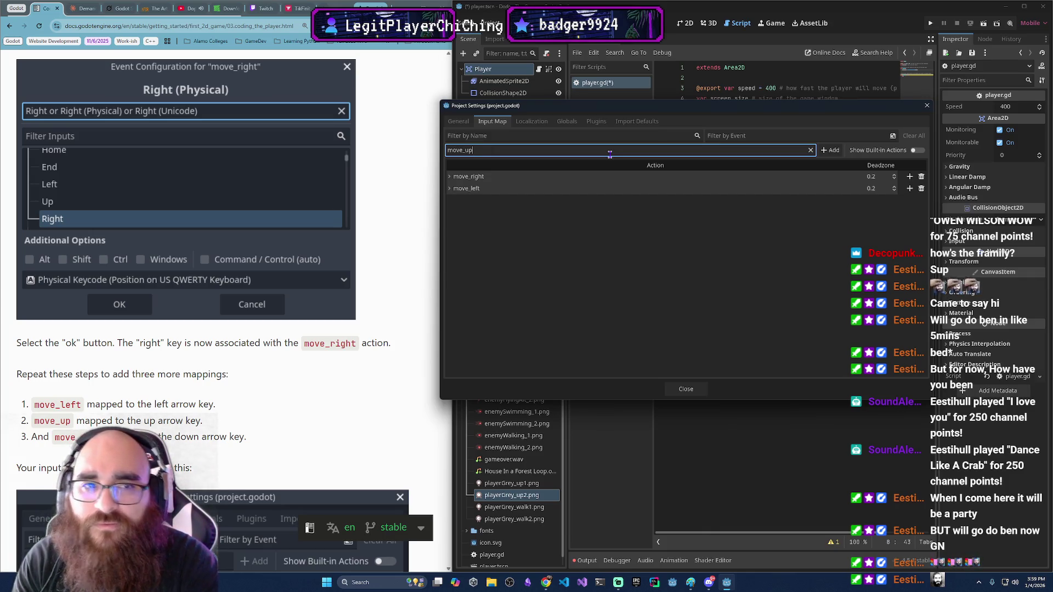
{"action": "left_click", "coordinate": [827, 150]}
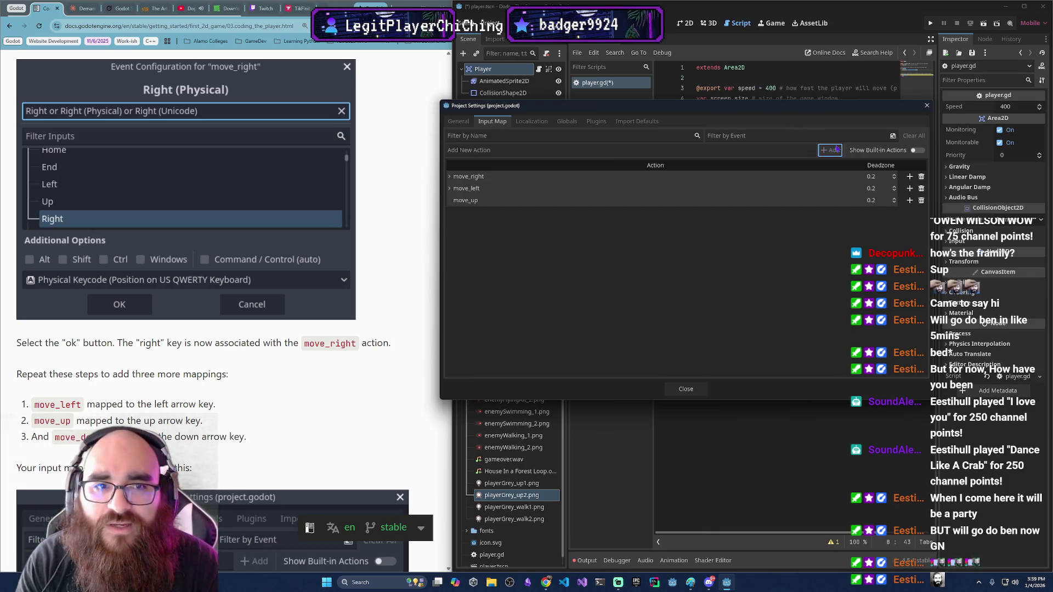
{"action": "left_click", "coordinate": [910, 200]}
{"action": "key", "text": "Up"}
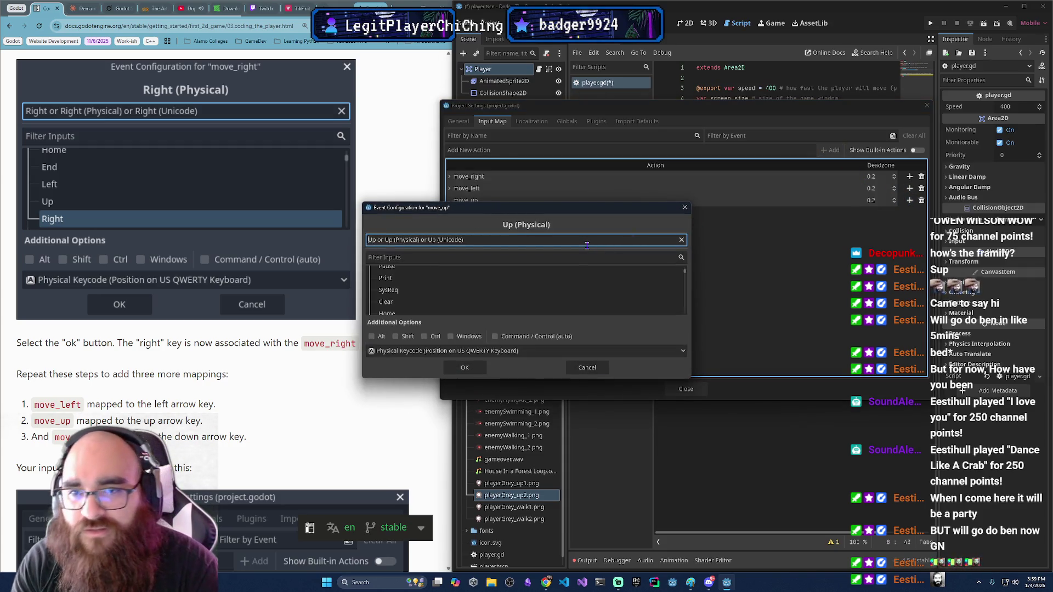
{"action": "left_click", "coordinate": [465, 367]}
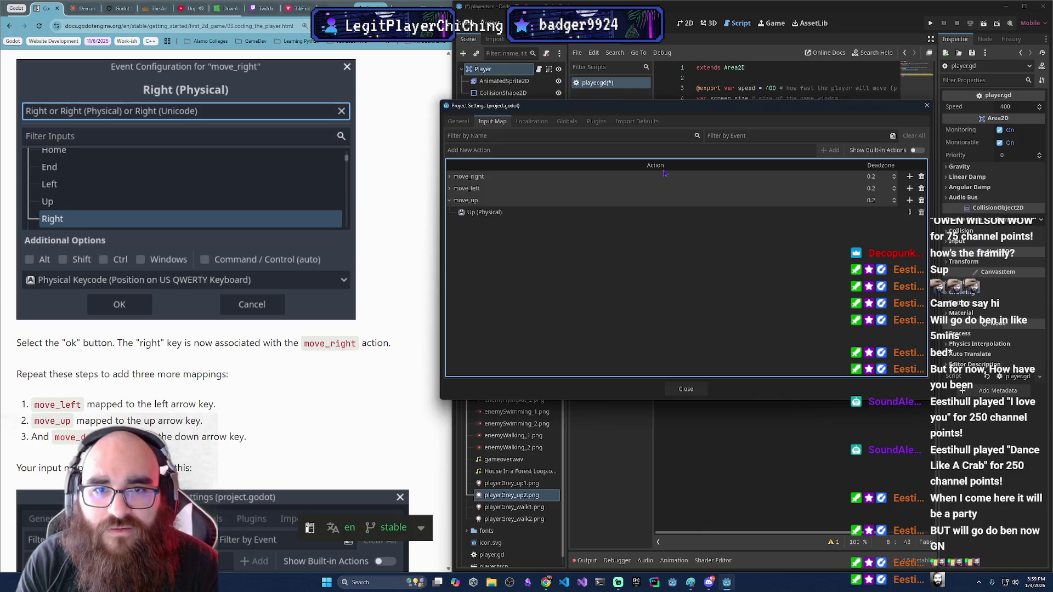
{"action": "left_click", "coordinate": [768, 147]}
{"action": "type", "text": "move_down"}
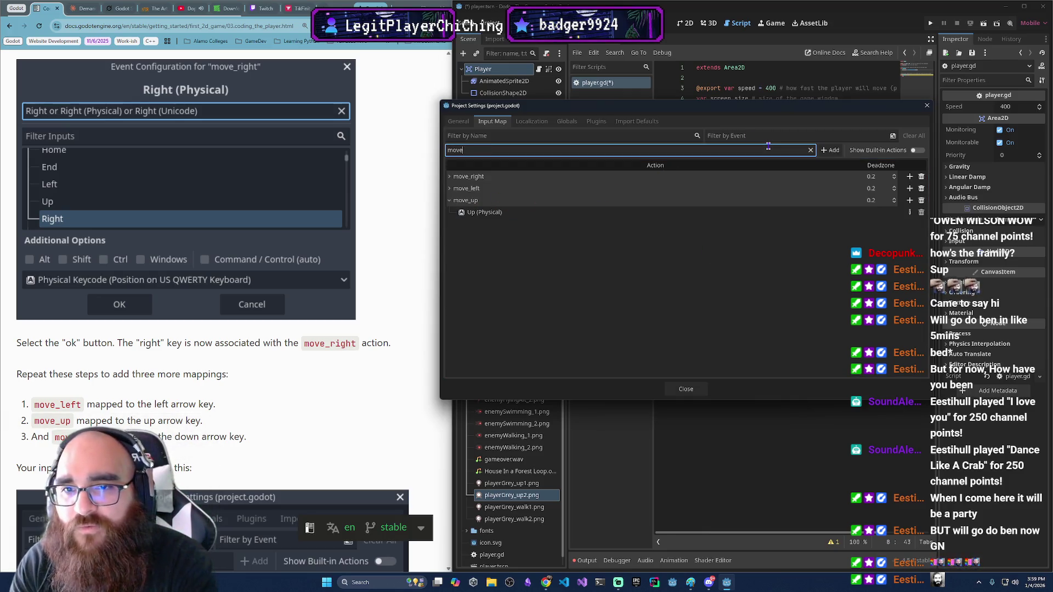
{"action": "key", "text": "Return"}
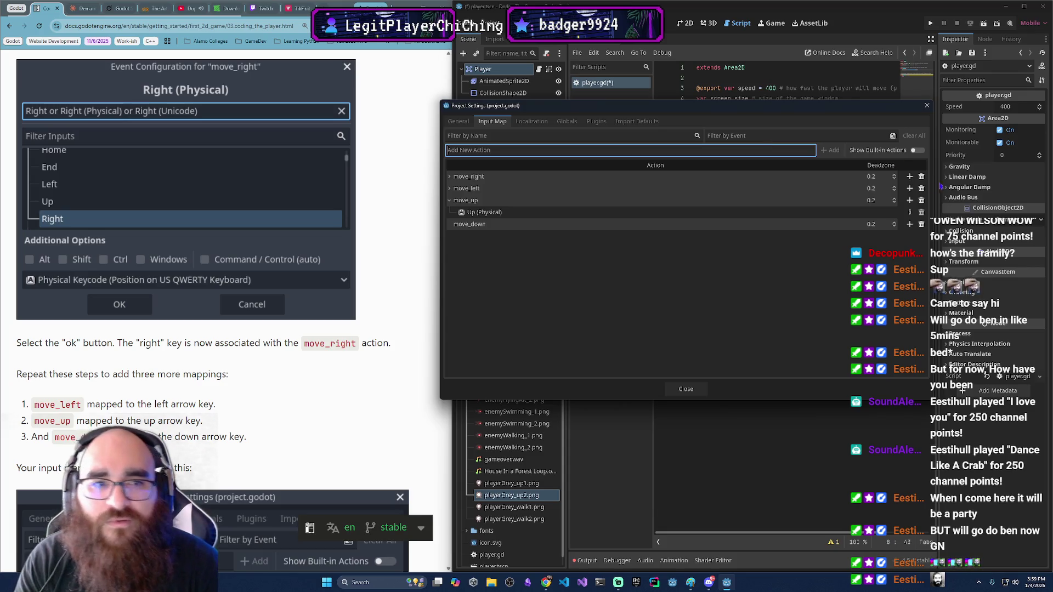
{"action": "left_click", "coordinate": [910, 224]}
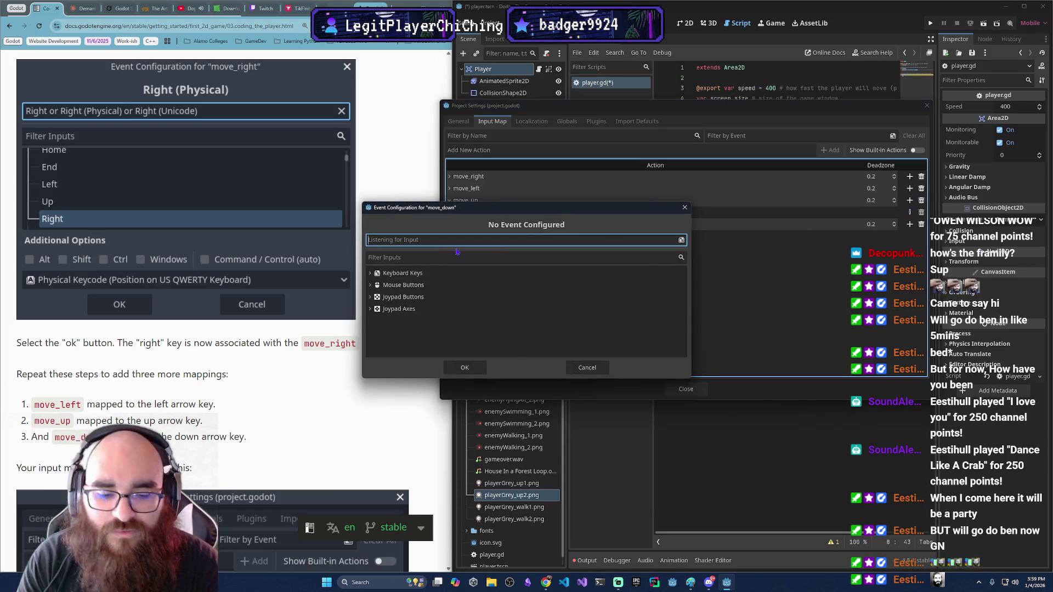
{"action": "key", "text": "Down"}
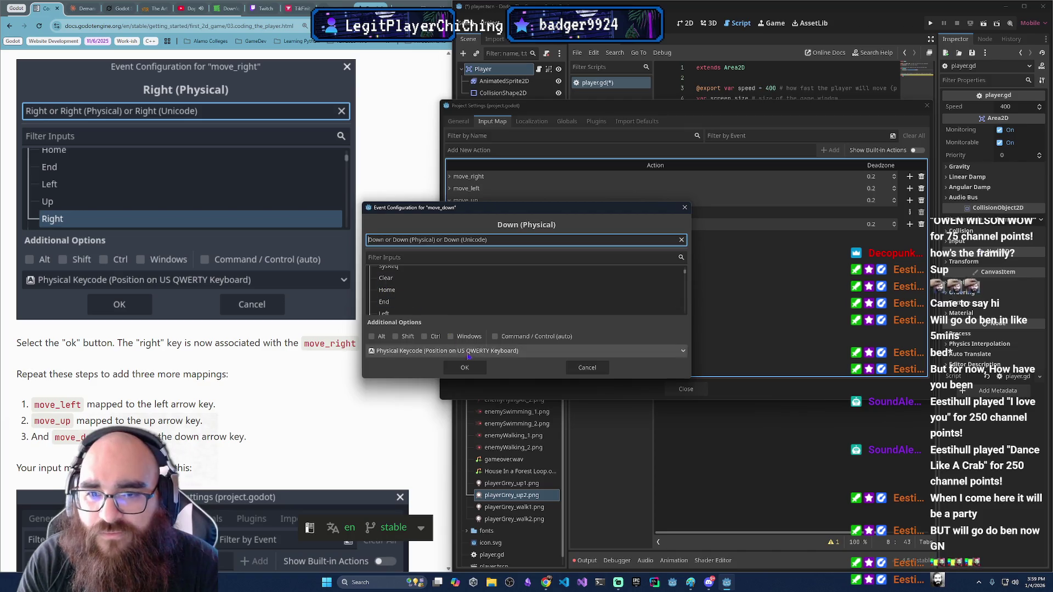
{"action": "left_click", "coordinate": [464, 367]}
{"action": "left_click", "coordinate": [449, 225]}
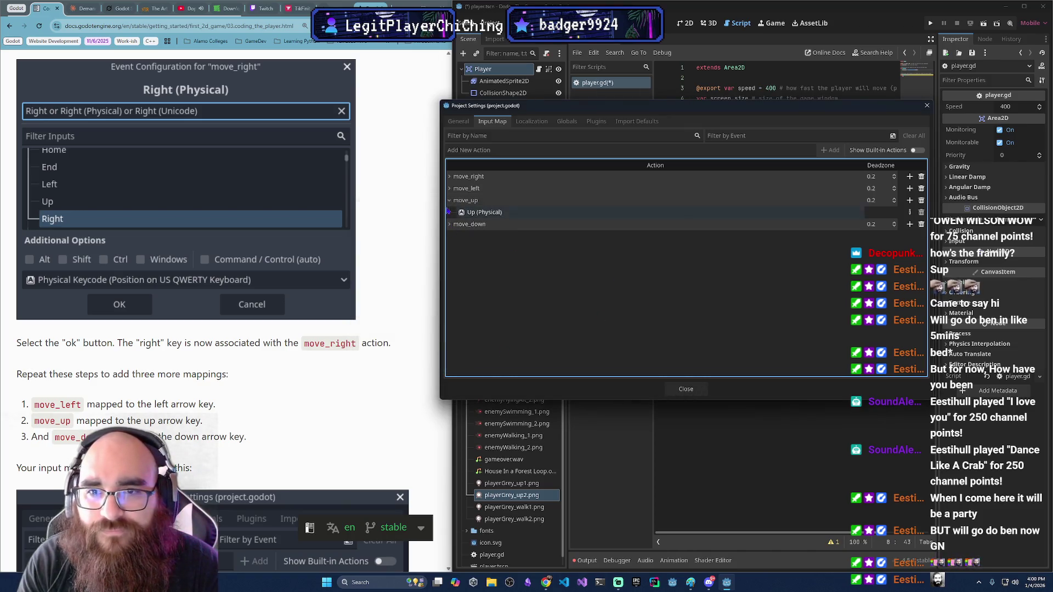
{"action": "left_click", "coordinate": [449, 200]}
{"action": "scroll", "coordinate": [328, 345], "scroll_direction": "down", "scroll_amount": 2}
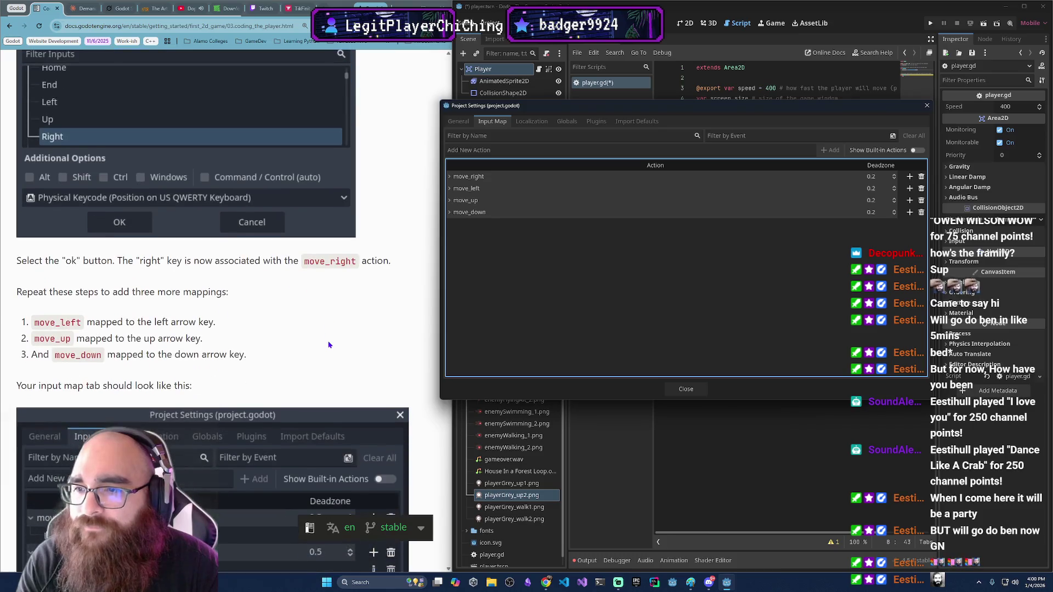
{"action": "scroll", "coordinate": [329, 344], "scroll_direction": "up", "scroll_amount": 10}
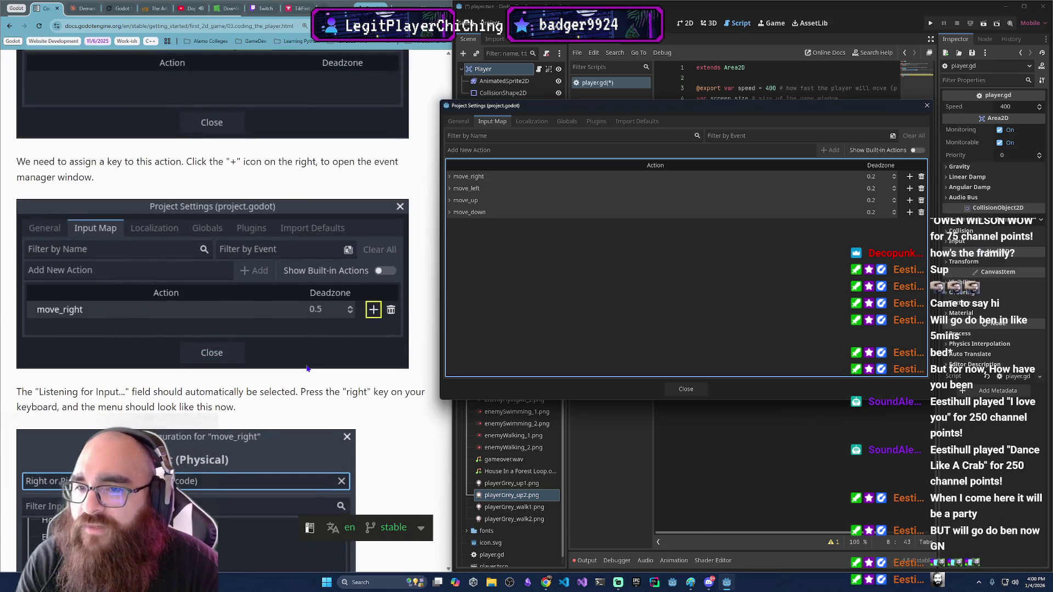
{"action": "scroll", "coordinate": [226, 378], "scroll_direction": "up", "scroll_amount": 2}
{"action": "scroll", "coordinate": [222, 368], "scroll_direction": "down", "scroll_amount": 9}
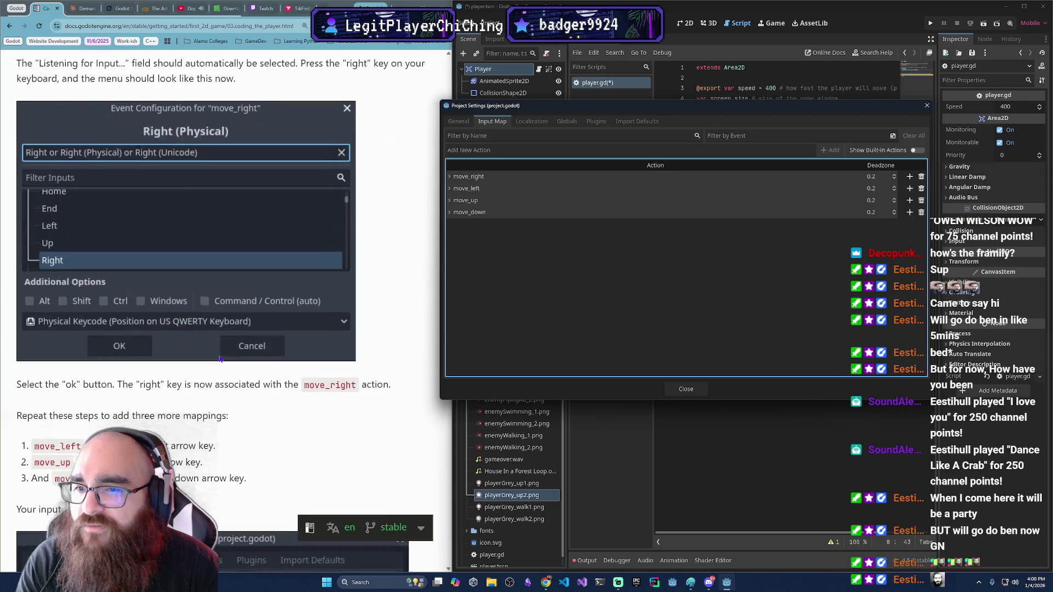
{"action": "scroll", "coordinate": [219, 355], "scroll_direction": "down", "scroll_amount": 7}
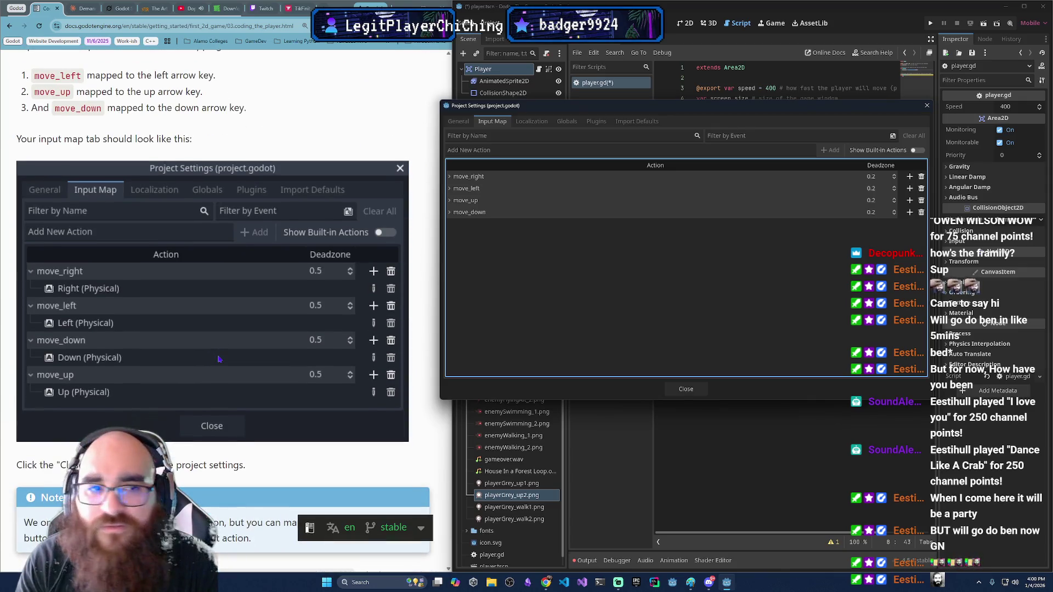
{"action": "left_click", "coordinate": [895, 176]}
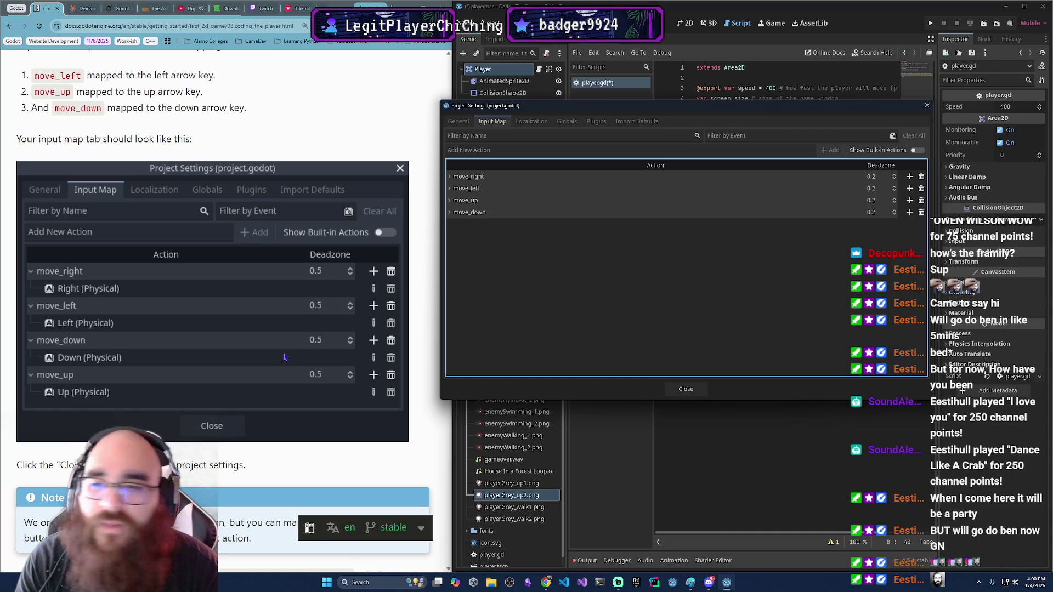
Expand move_right, move_left, move_up and move_down to verify their arrow keys, then close Project Settings.
{"action": "scroll", "coordinate": [243, 342], "scroll_direction": "up", "scroll_amount": 1}
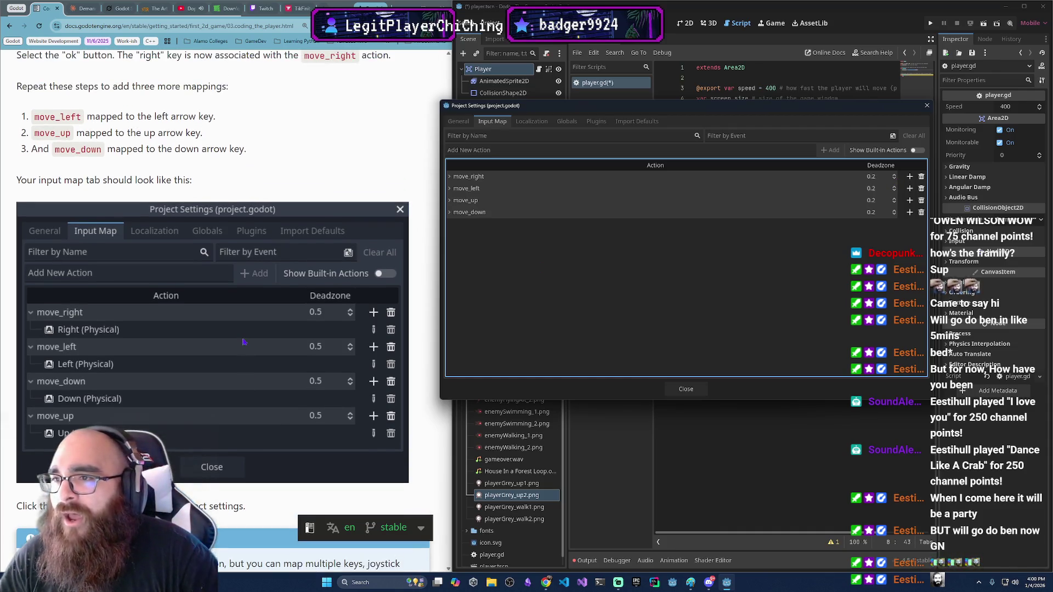
{"action": "left_click", "coordinate": [449, 176]}
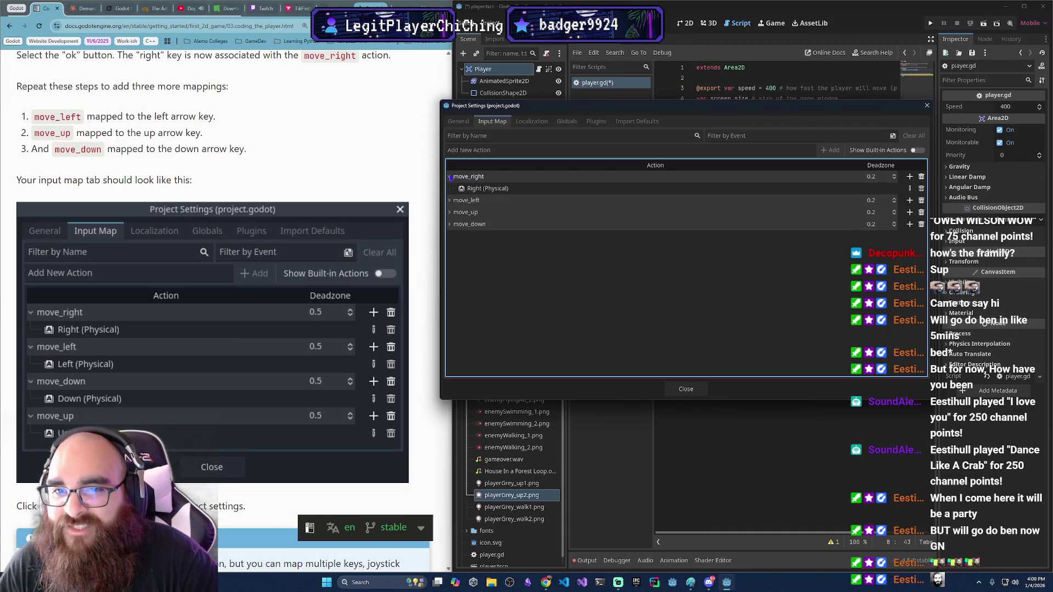
{"action": "left_click", "coordinate": [449, 200]}
{"action": "left_click", "coordinate": [449, 224]}
{"action": "left_click", "coordinate": [449, 248]}
{"action": "scroll", "coordinate": [267, 381], "scroll_direction": "down", "scroll_amount": 4}
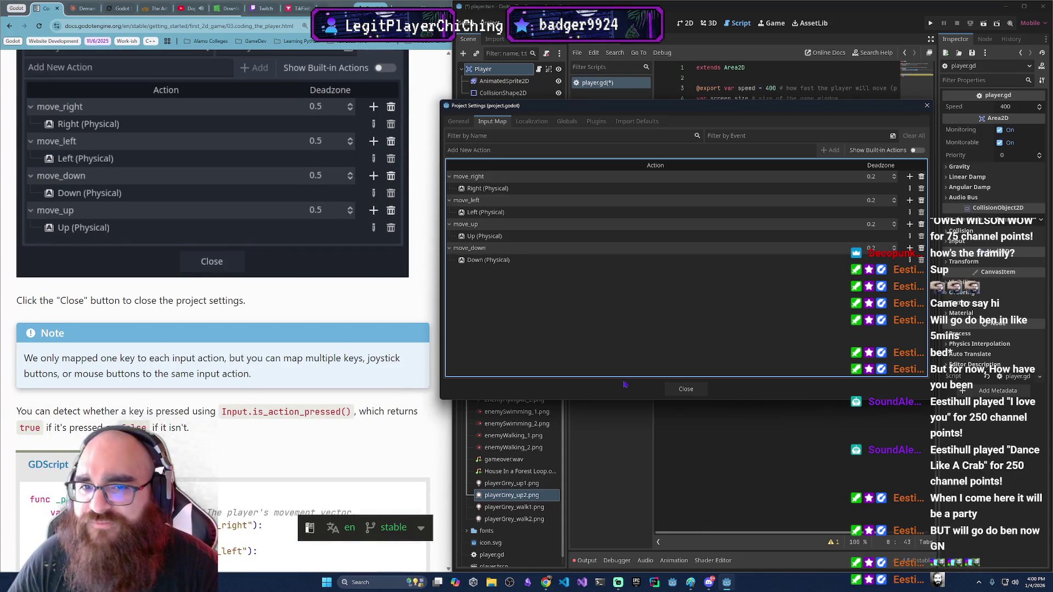
{"action": "left_click", "coordinate": [684, 389]}
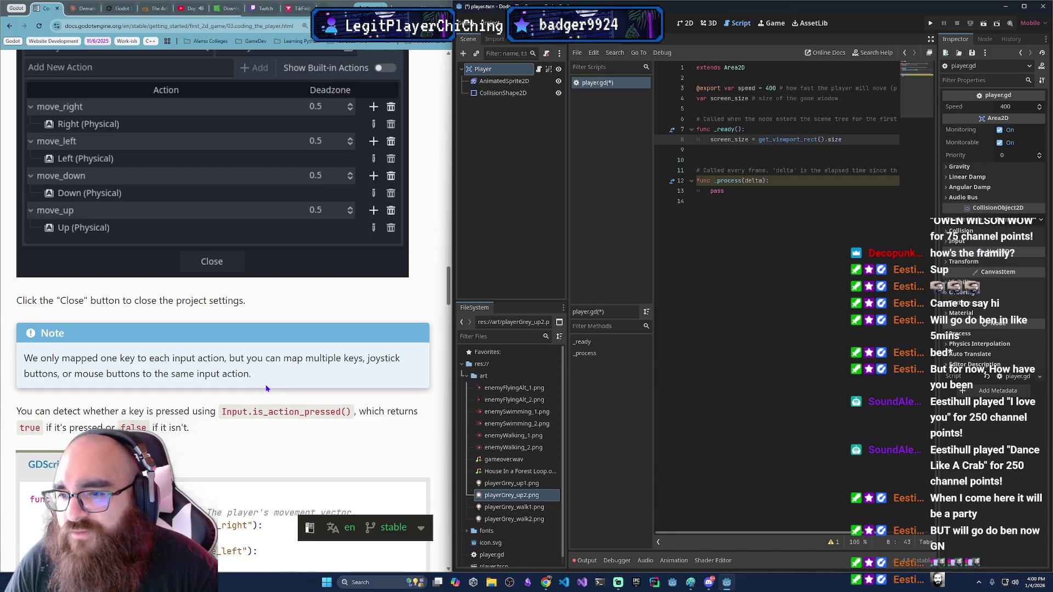
Replace pass in _process with var velocity = Vector2.ZERO and a movement-vector comment.
{"action": "scroll", "coordinate": [263, 378], "scroll_direction": "down", "scroll_amount": 5}
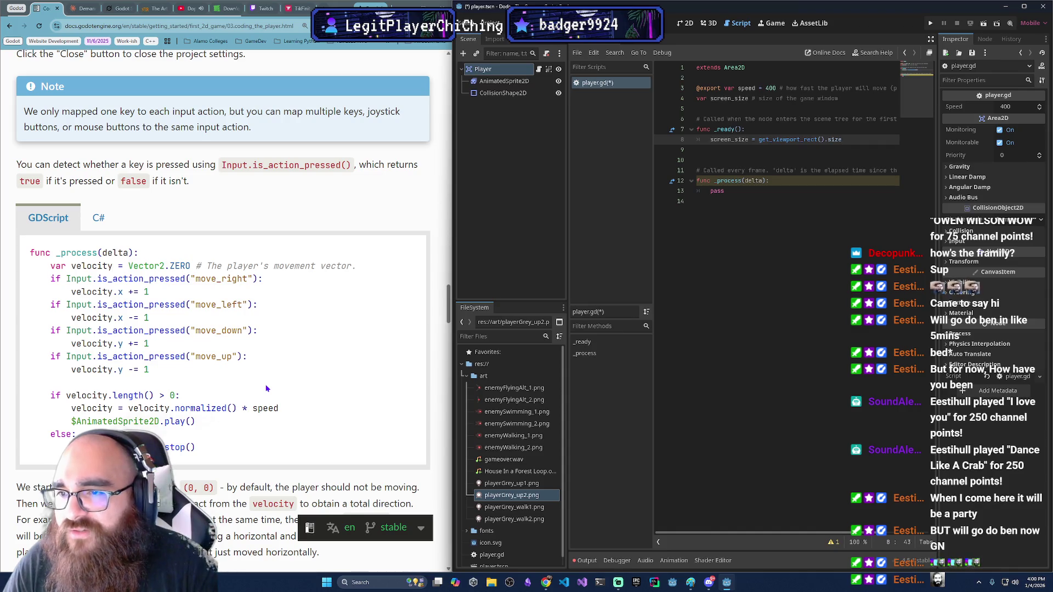
{"action": "left_click_drag", "start_coordinate": [725, 191], "coordinate": [710, 192]}
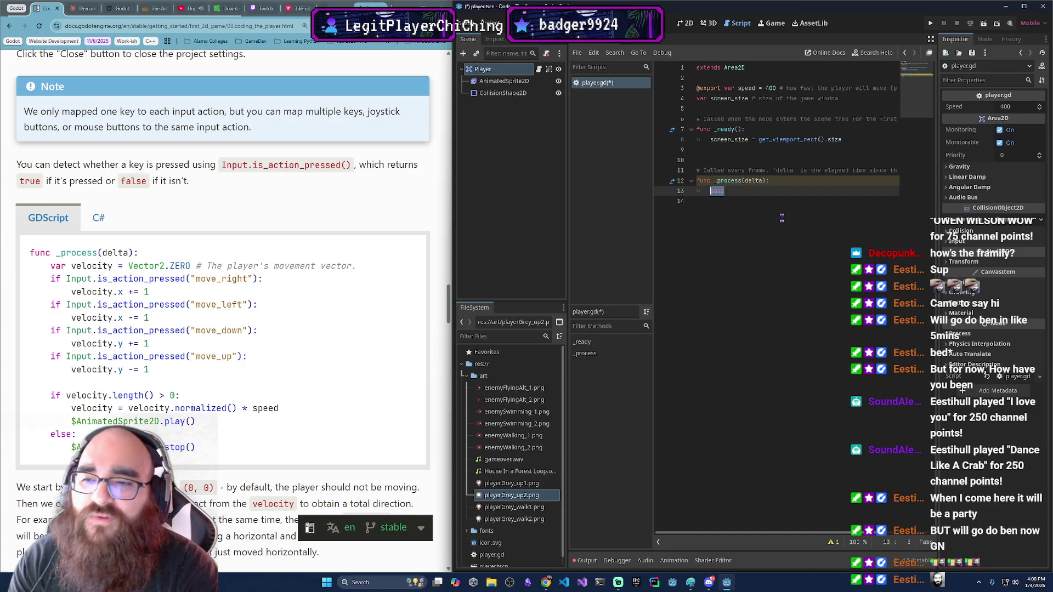
{"action": "type", "text": "var veloci"}
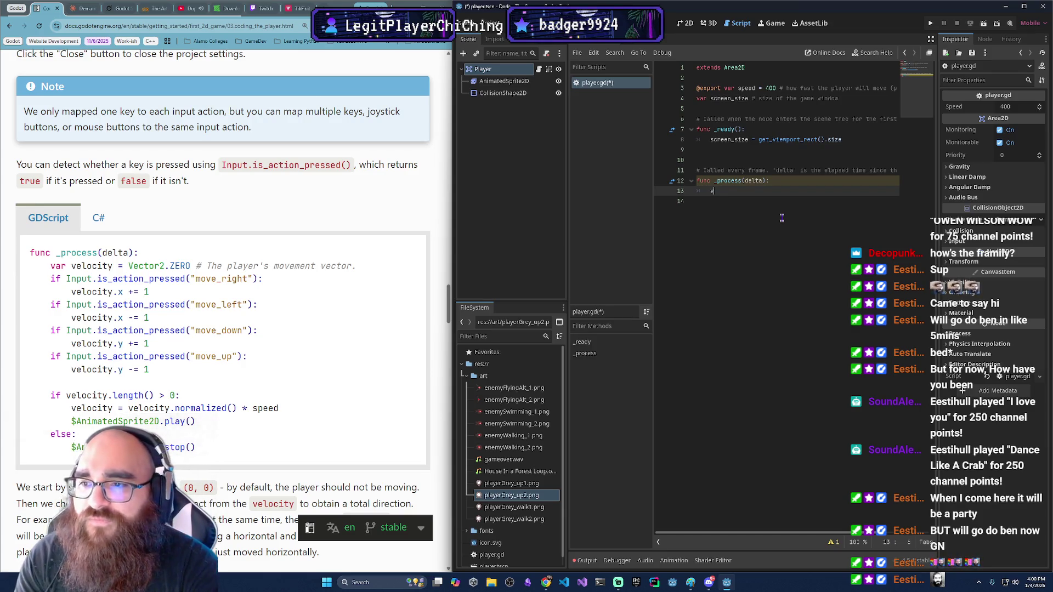
{"action": "type", "text": "ty = Vect"}
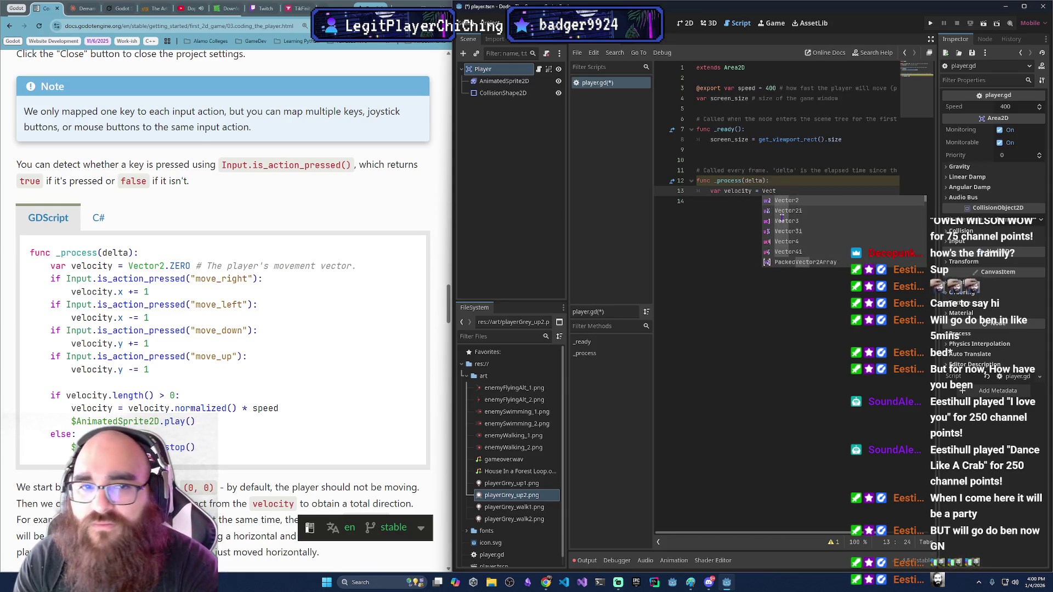
{"action": "key", "text": "Return"}
{"action": "type", "text": "ZERO "}
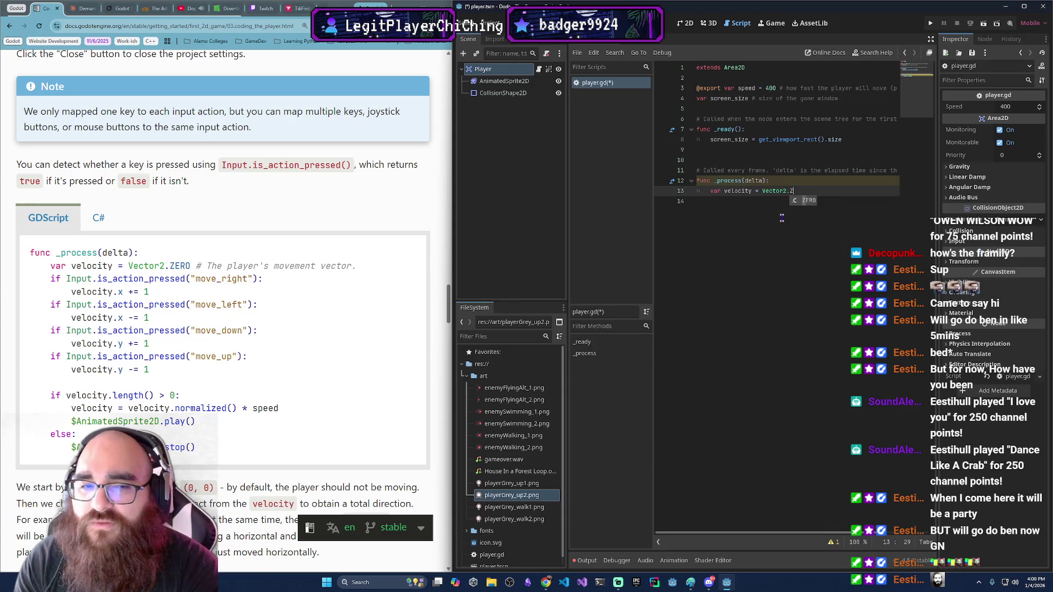
{"action": "type", "text": "# The player's movement vector"}
Add the check if Input.is_action_pressed("move_right") on the next line.
{"action": "key", "text": "Return"}
{"action": "type", "text": "f Input.is_action_p"}
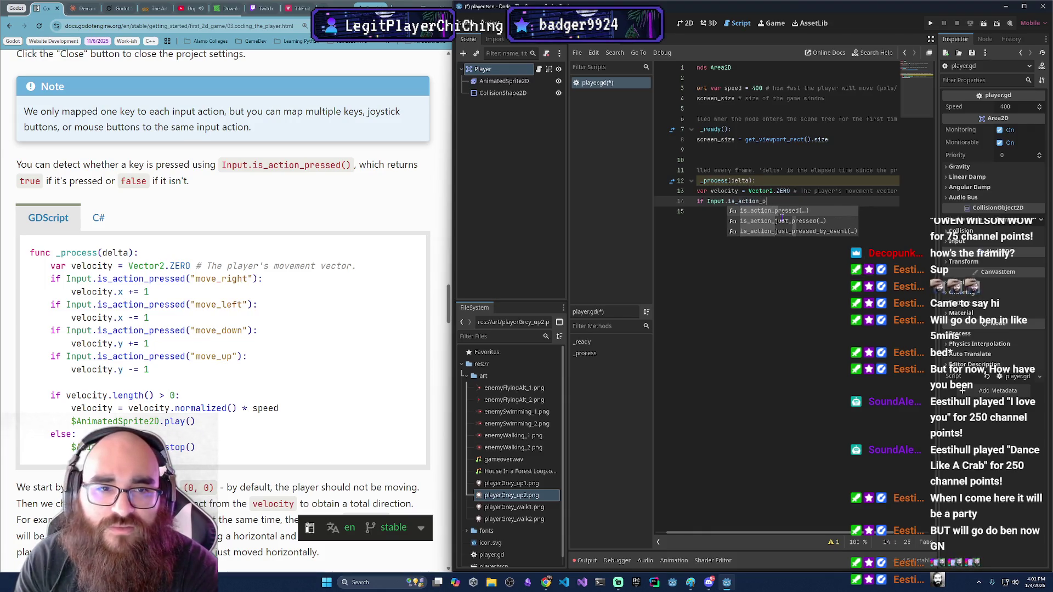
{"action": "key", "text": "Return"}
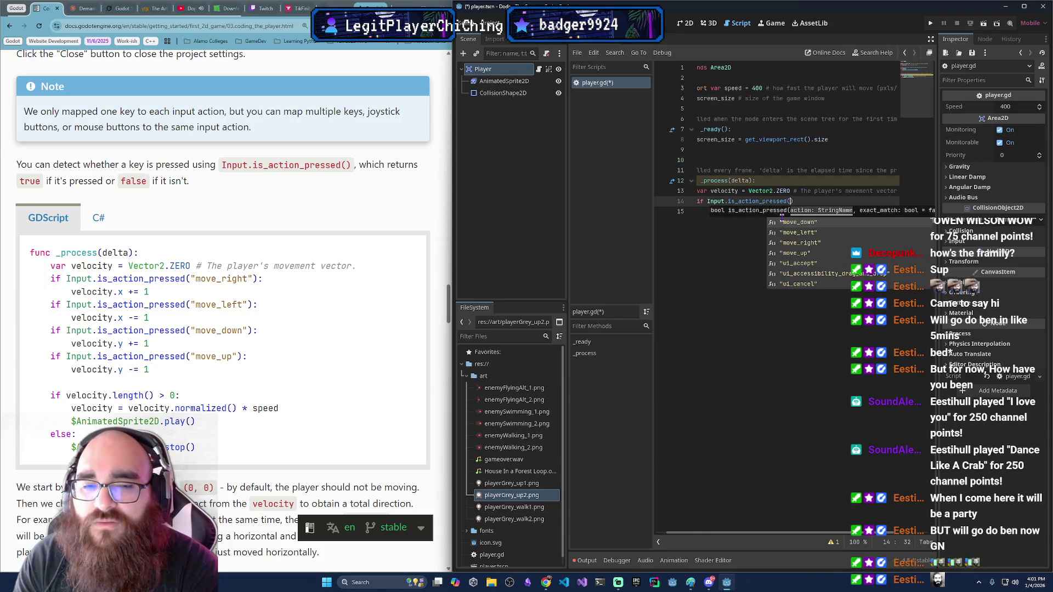
{"action": "type", "text": "\"move_right"}
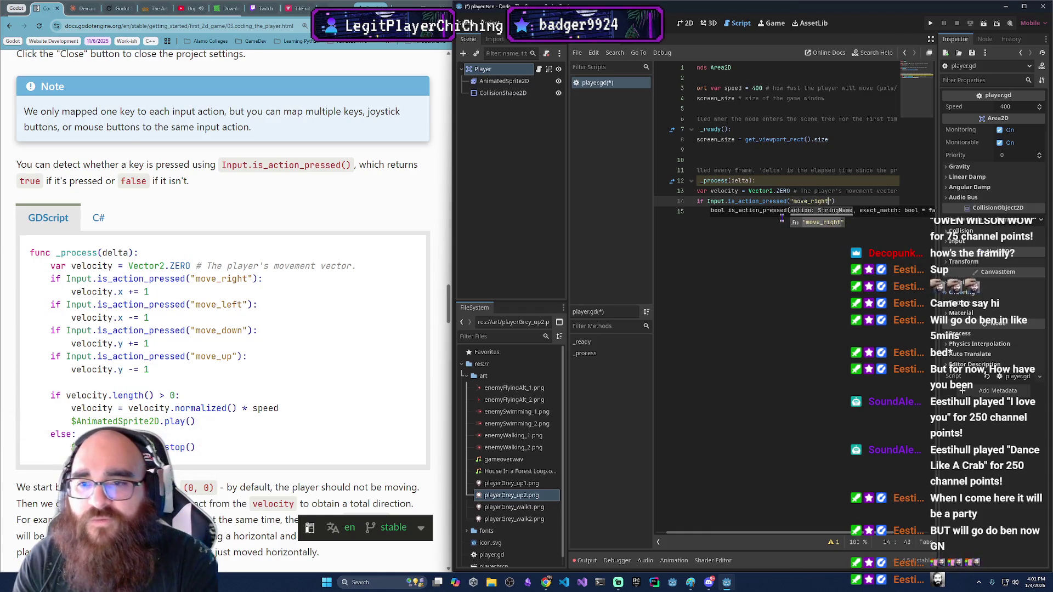
{"action": "type", "text": "\""}
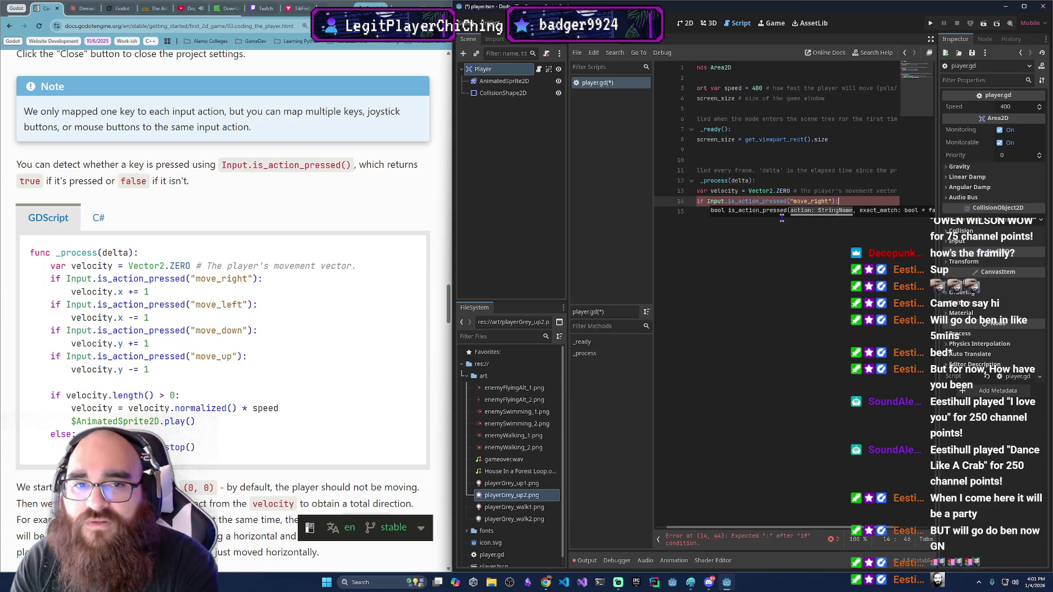
Paste three copies of the move_right check on the lines below it.
{"action": "left_click_drag", "start_coordinate": [871, 203], "coordinate": [695, 202]}
{"action": "key", "text": "ctrl+c"}
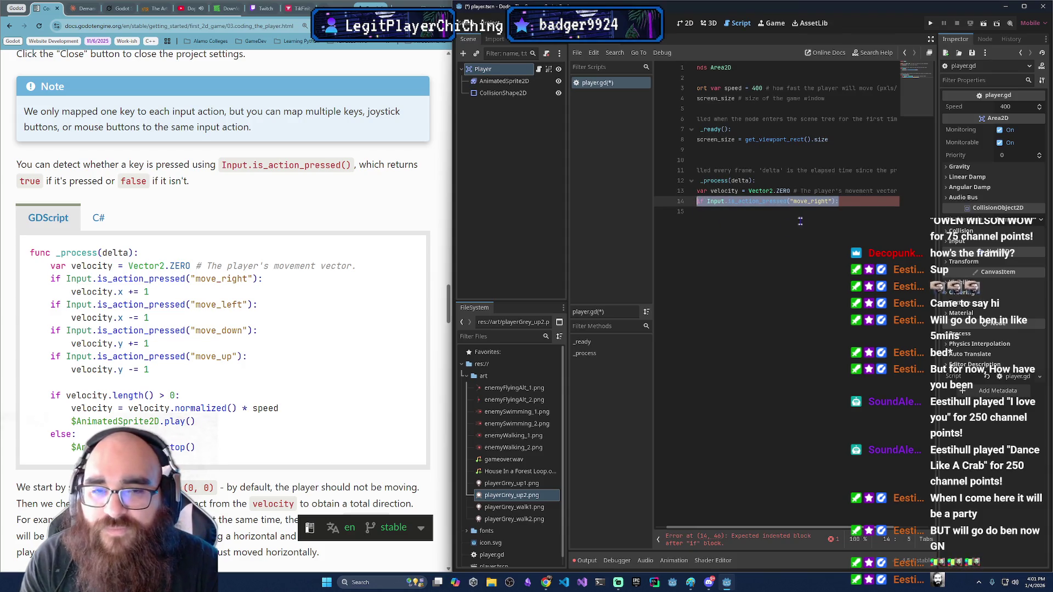
{"action": "left_click", "coordinate": [851, 201]}
{"action": "key", "text": "Return"}
{"action": "key", "text": "Return"}
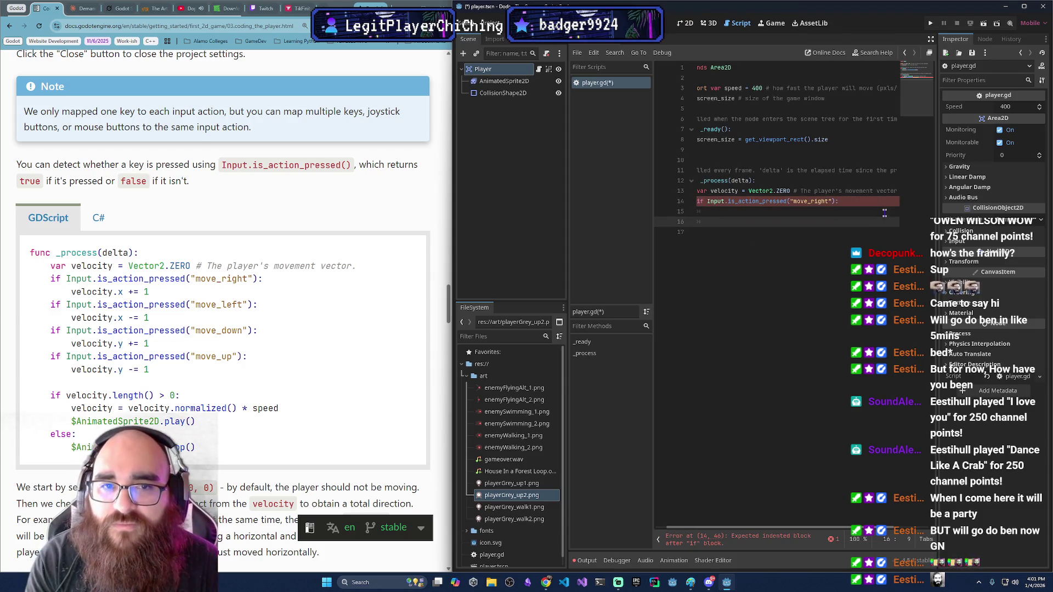
{"action": "key", "text": "ctrl+v"}
{"action": "key", "text": "Return"}
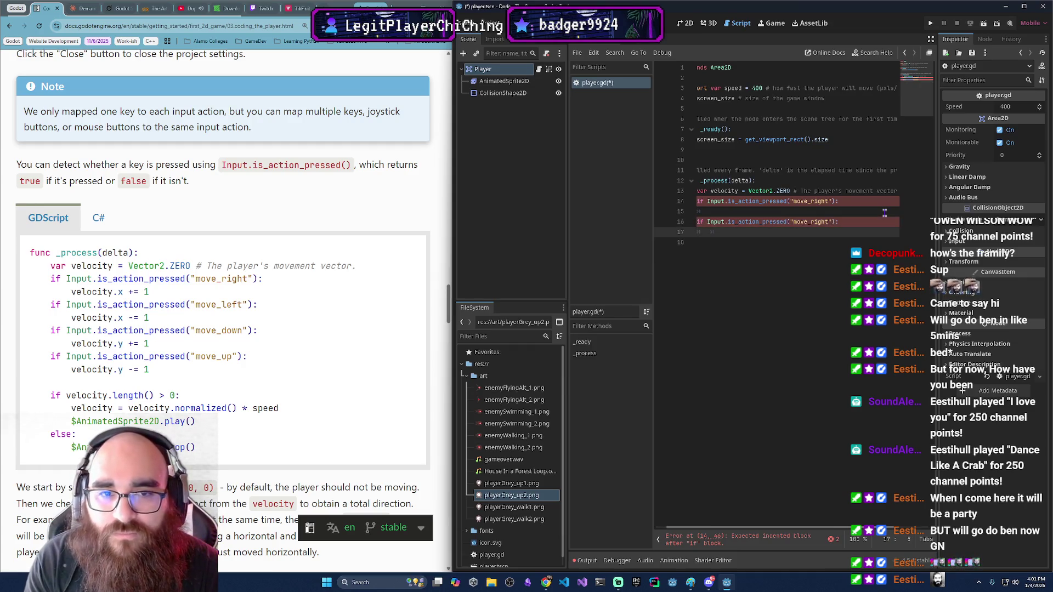
{"action": "key", "text": "Return"}
{"action": "key", "text": "ctrl+v"}
{"action": "key", "text": "Return"}
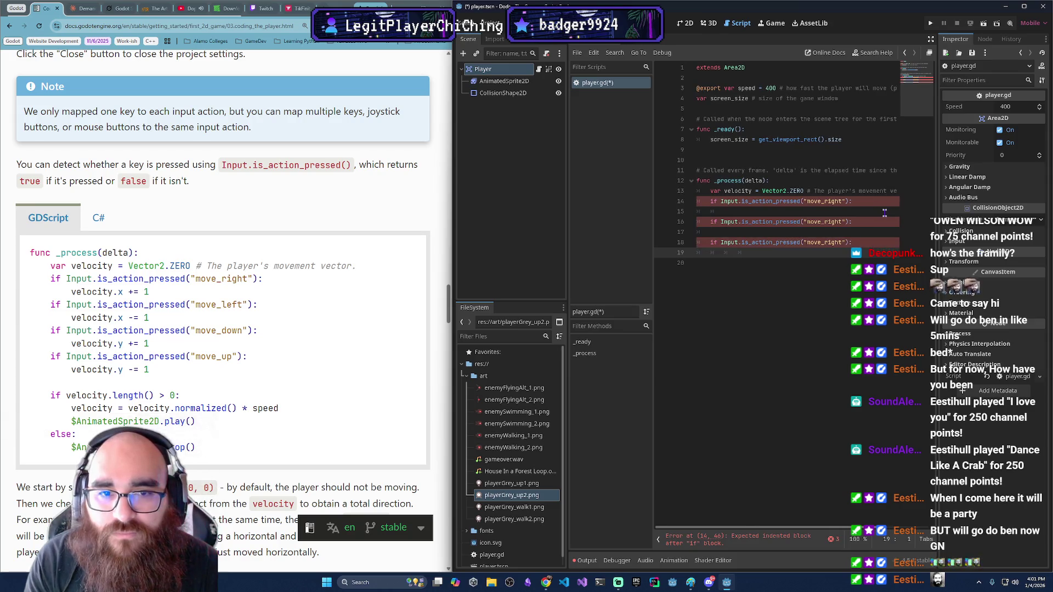
{"action": "key", "text": "BackSpace"}
{"action": "type", "text": "screen_size"}
{"action": "key", "text": "ctrl+BackSpace"}
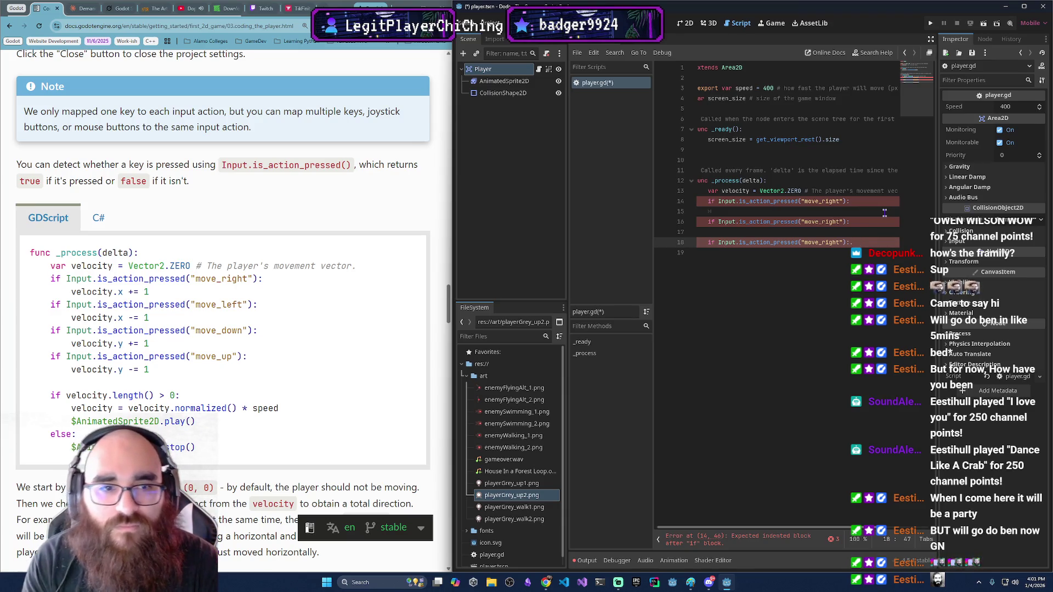
{"action": "key", "text": "Return"}
{"action": "key", "text": "Return"}
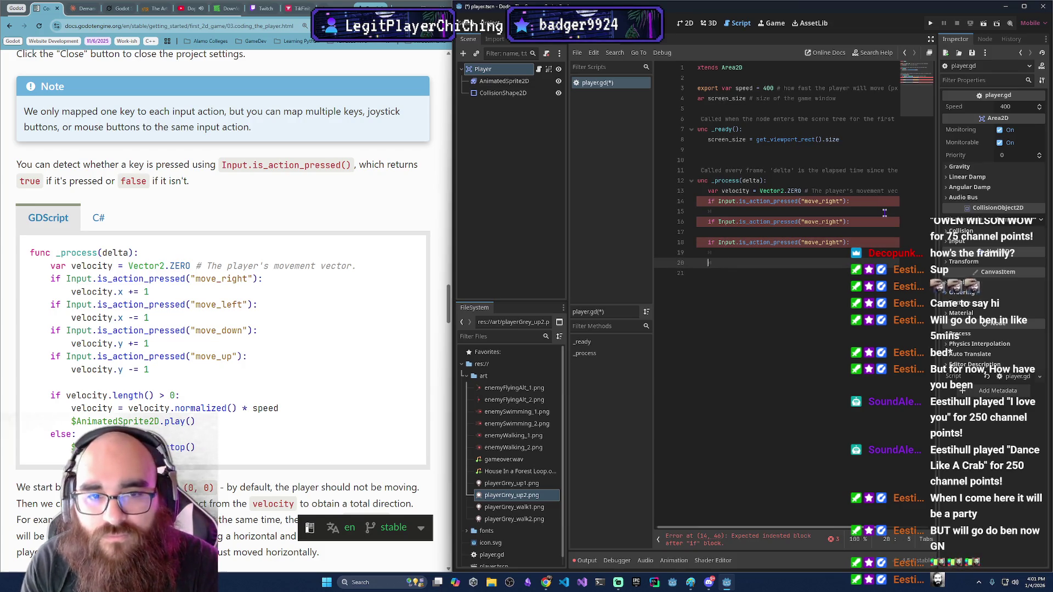
{"action": "key", "text": "BackSpace"}
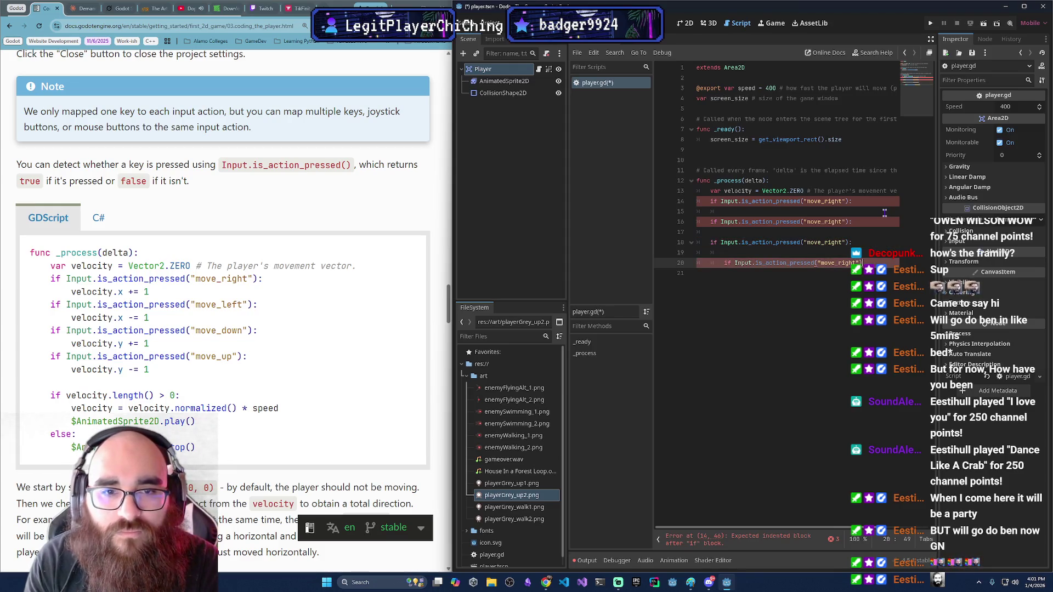
{"action": "key", "text": "BackSpace"}
{"action": "key", "text": "Return"}
{"action": "key", "text": "ctrl+v"}
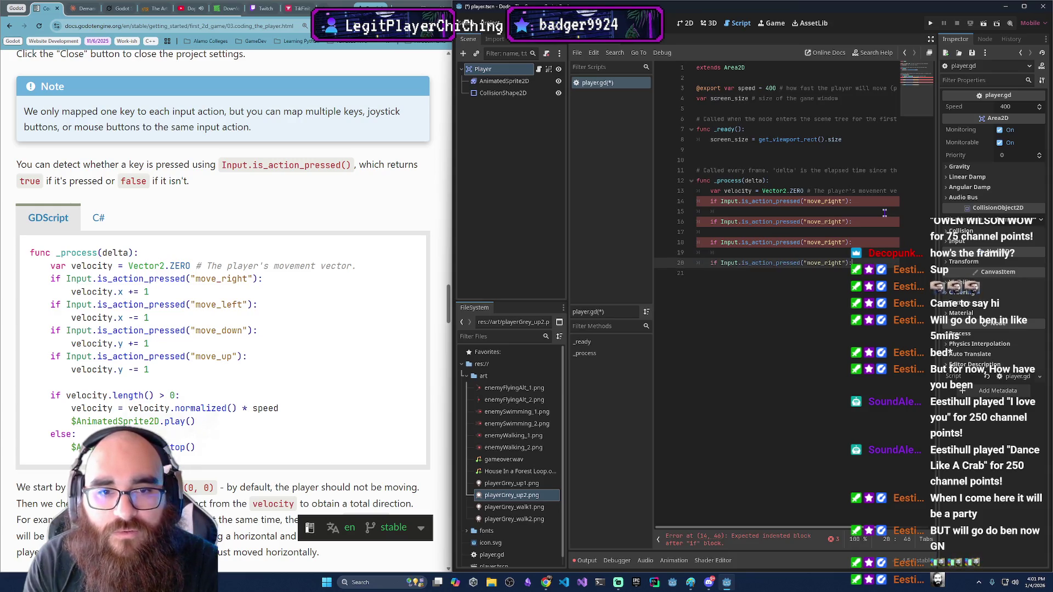
Rename the copied checks' actions to move_left, move_up and move_down.
{"action": "left_click", "coordinate": [870, 211]}
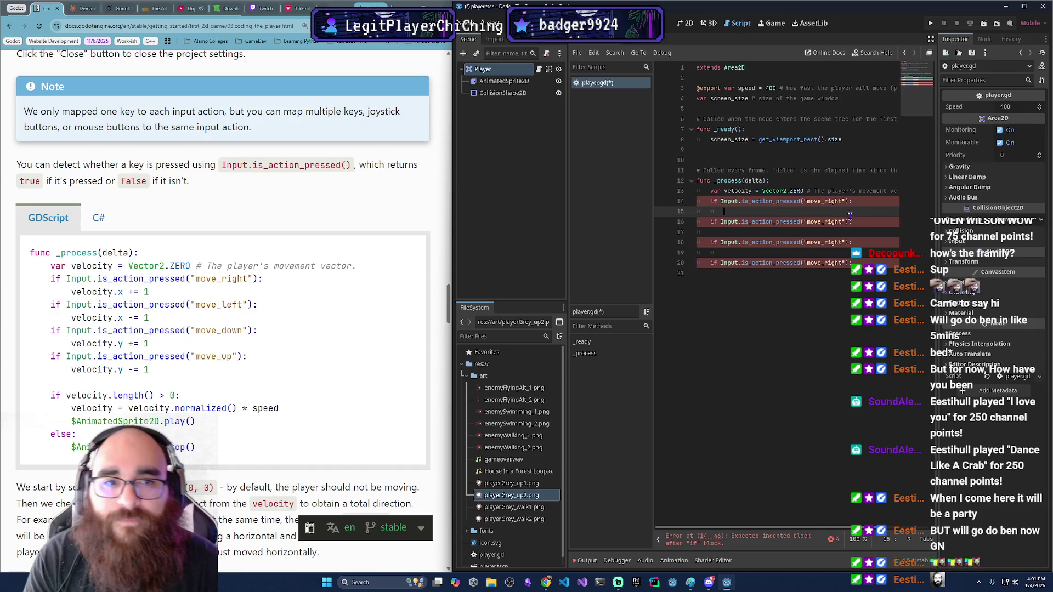
{"action": "mouse_move", "coordinate": [844, 221]}
{"action": "left_mouse_down"}
{"action": "mouse_move", "coordinate": [822, 221]}
{"action": "mouse_move", "coordinate": [836, 229]}
{"action": "left_mouse_up"}
{"action": "type", "text": "left"}
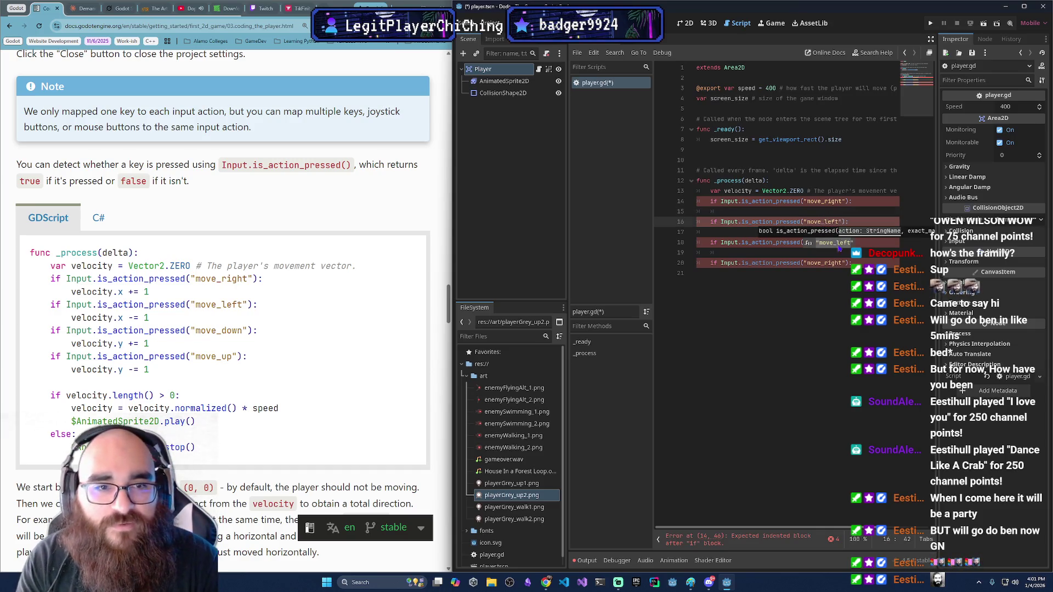
{"action": "double_click", "coordinate": [836, 243]}
{"action": "key", "text": "Left"}
{"action": "key", "text": "Right"}
{"action": "key", "text": "Right"}
{"action": "key", "text": "Right"}
{"action": "key", "text": "shift+Right"}
{"action": "key", "text": "shift+Right"}
{"action": "key", "text": "shift+Right"}
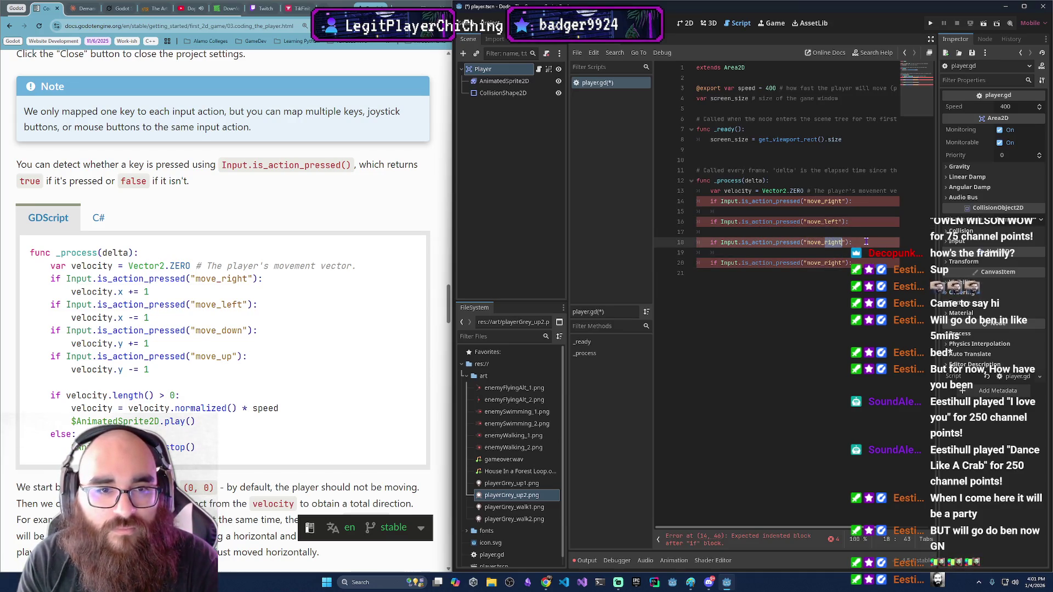
{"action": "type", "text": "up"}
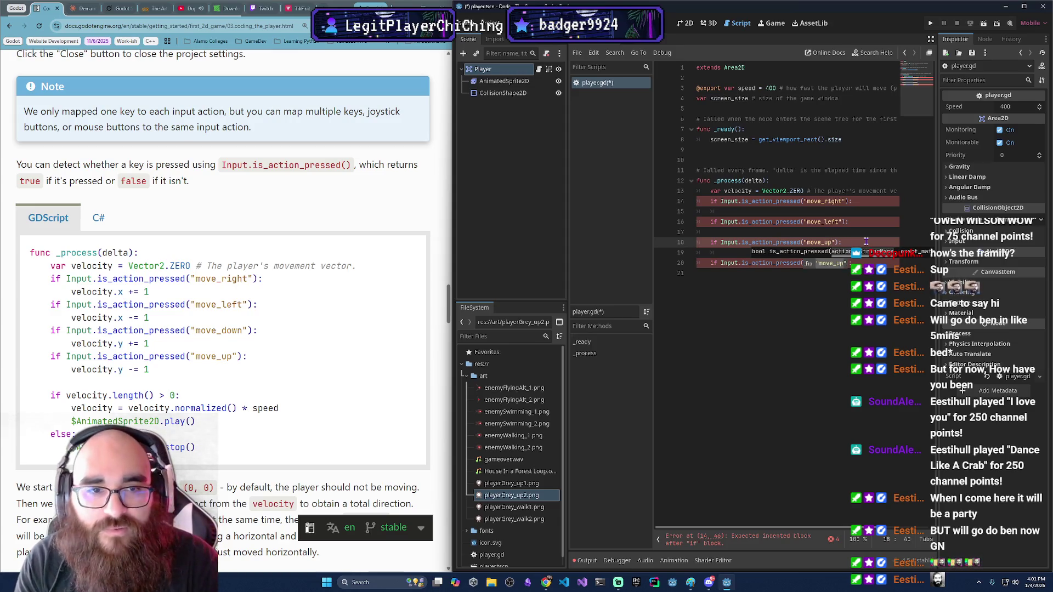
{"action": "left_click", "coordinate": [836, 280]}
{"action": "left_click_drag", "start_coordinate": [824, 263], "coordinate": [845, 263]}
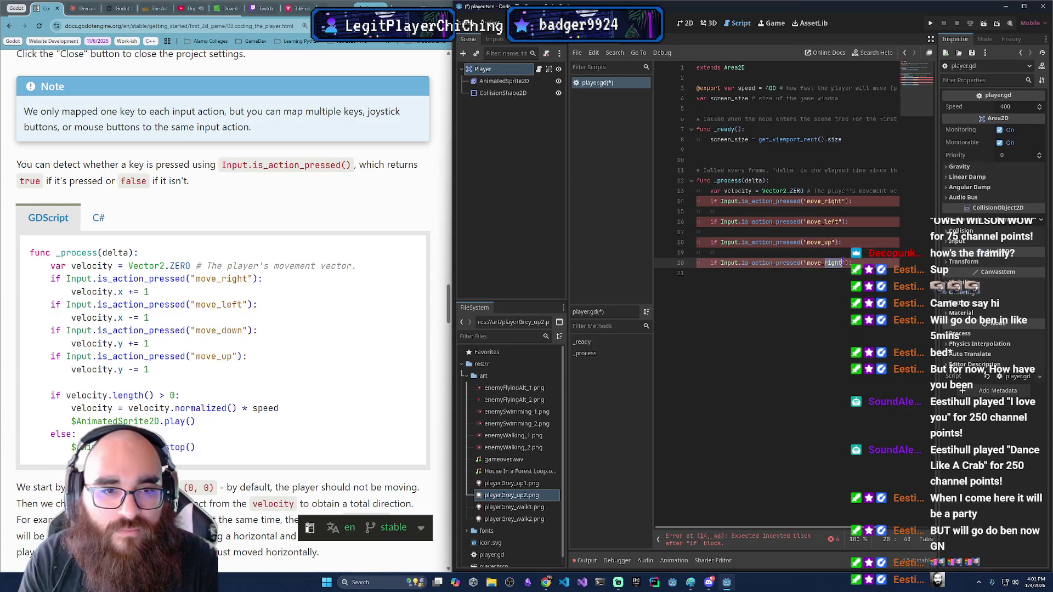
{"action": "type", "text": "down"}
{"action": "left_click", "coordinate": [836, 277]}
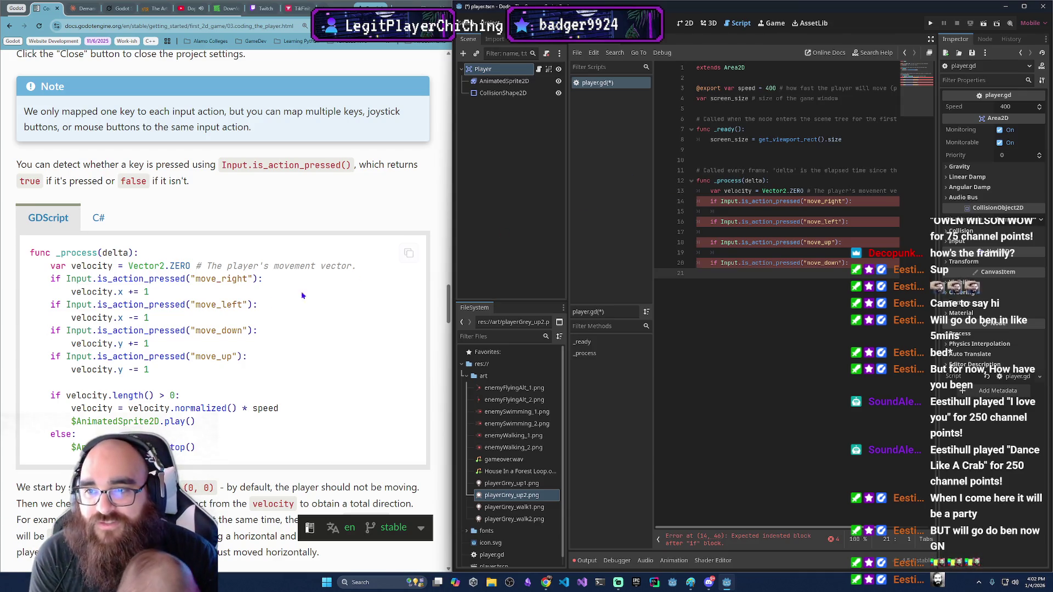
Add an indented velocity.x += 1 under the move_right check.
{"action": "left_click", "coordinate": [775, 210]}
{"action": "key", "text": "BackSpace"}
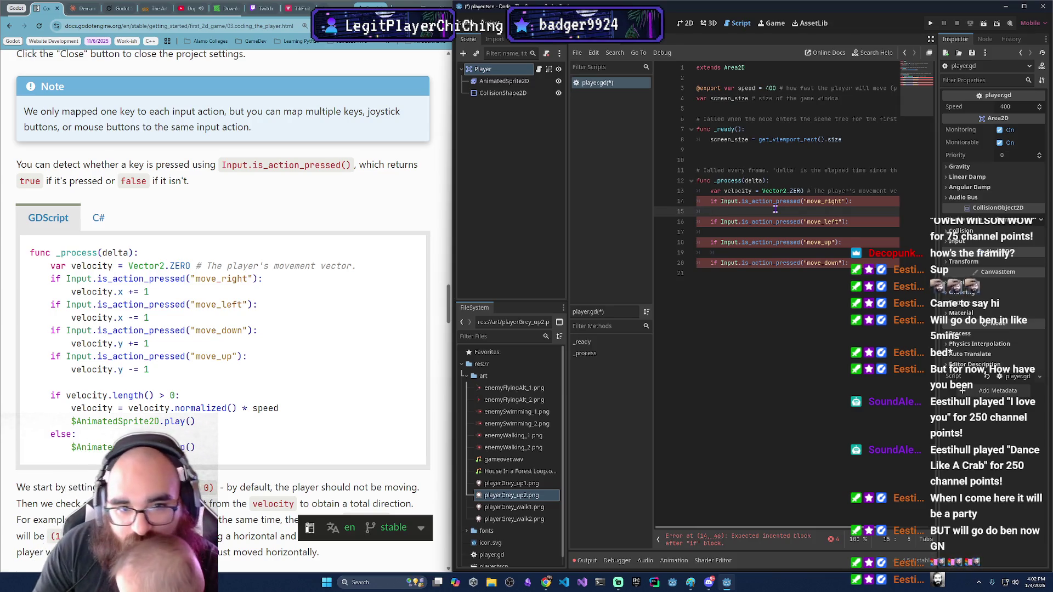
{"action": "type", "text": "velocity"}
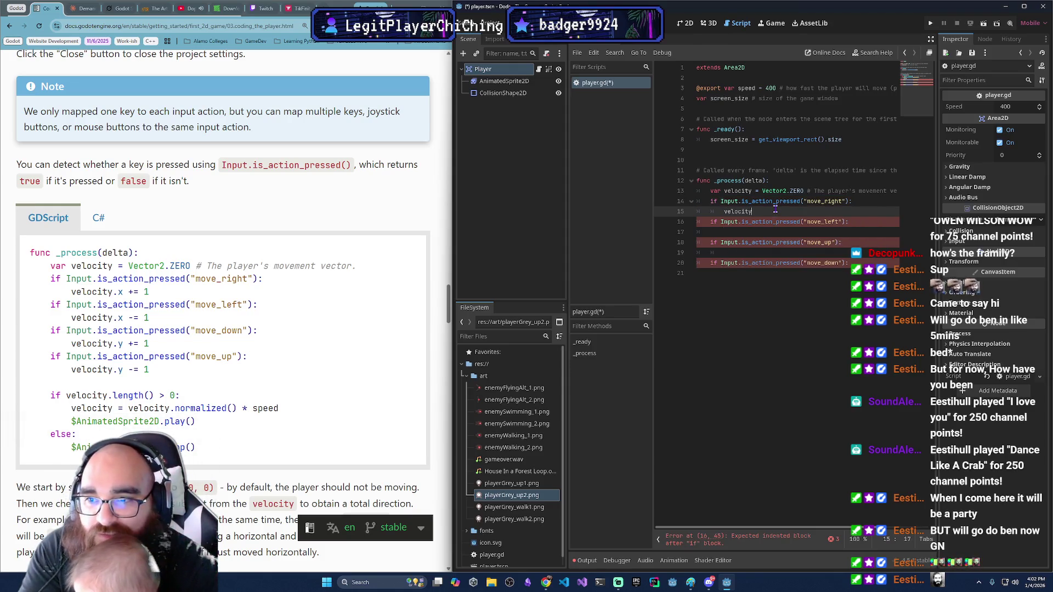
{"action": "type", "text": ".x"}
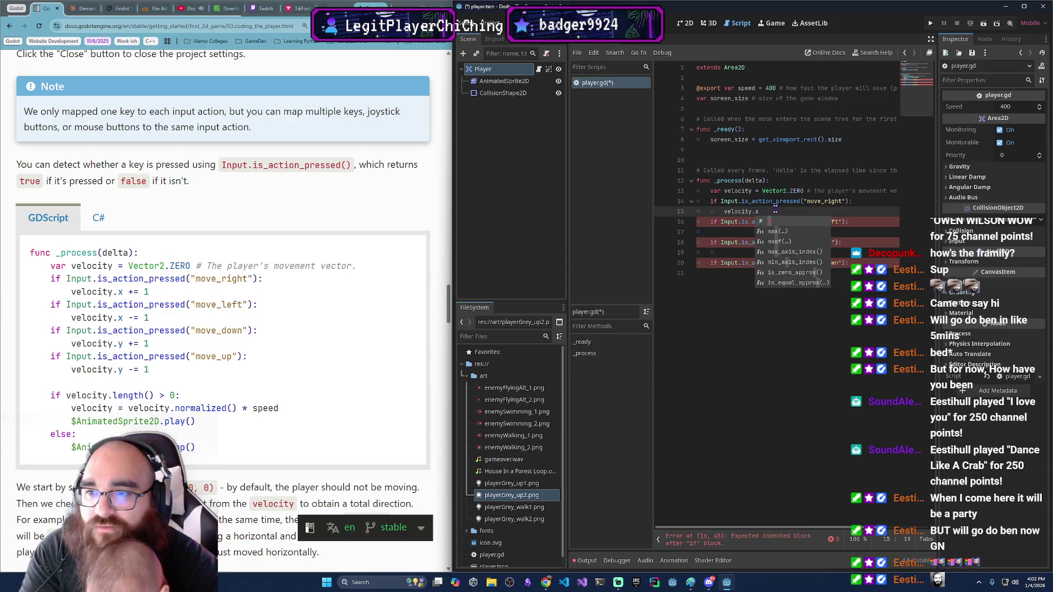
{"action": "type", "text": " += "}
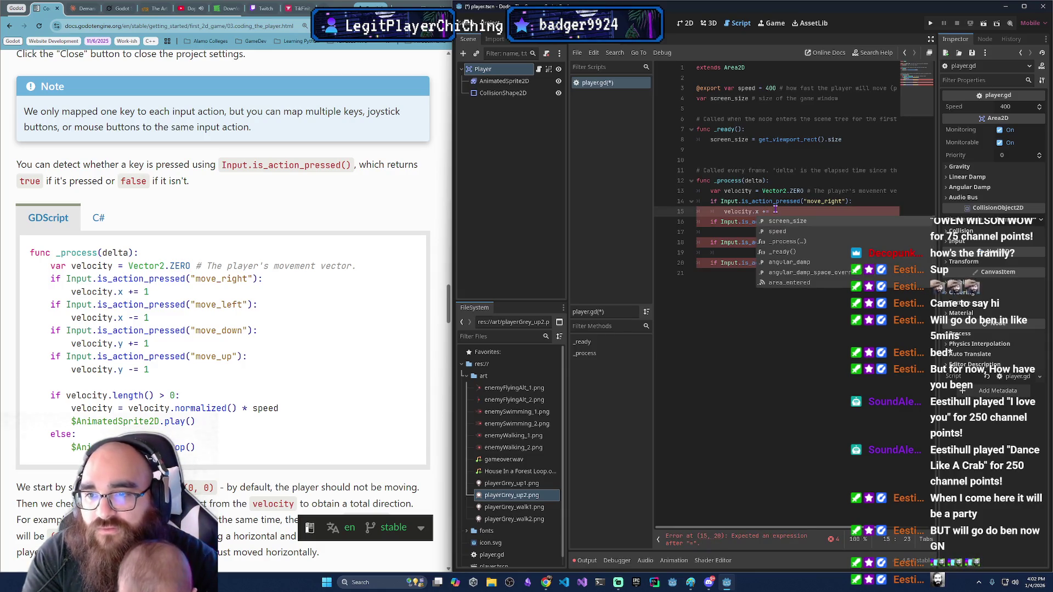
{"action": "type", "text": "1"}
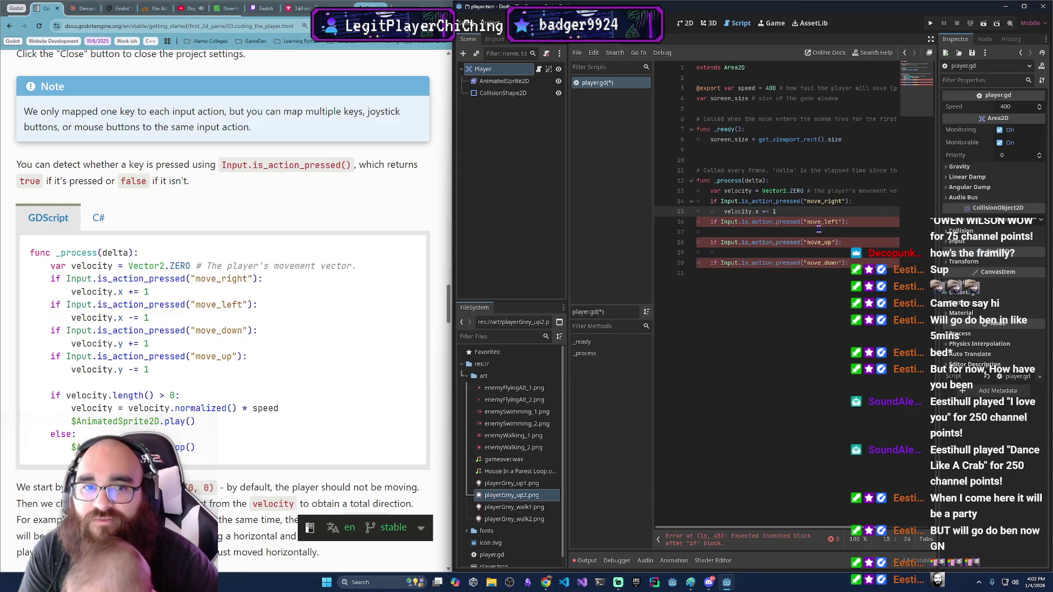
{"action": "left_click_drag", "start_coordinate": [775, 211], "coordinate": [711, 212]}
{"action": "key", "text": "ctrl+c"}
{"action": "key", "text": "Tab"}
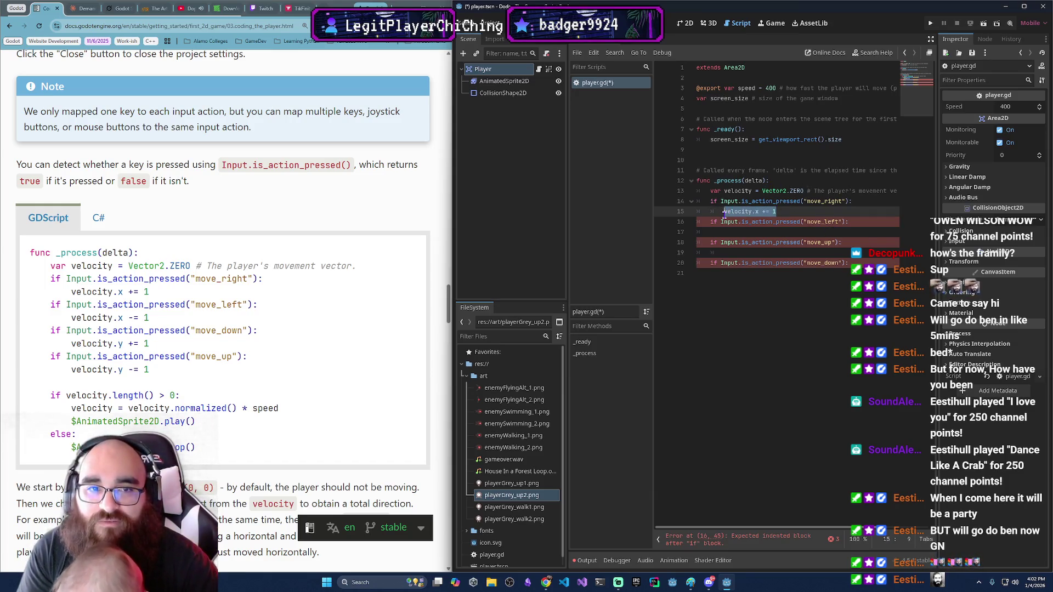
Copy the velocity.x += 1 line under the move_left, move_up and move_down checks.
{"action": "right_click", "coordinate": [738, 212]}
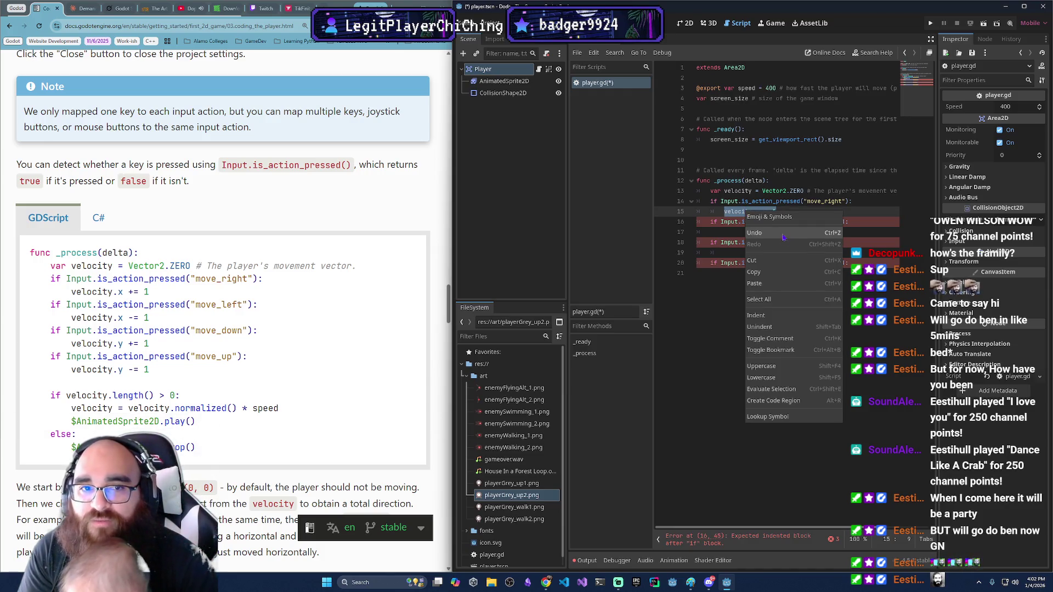
{"action": "left_click", "coordinate": [782, 271]}
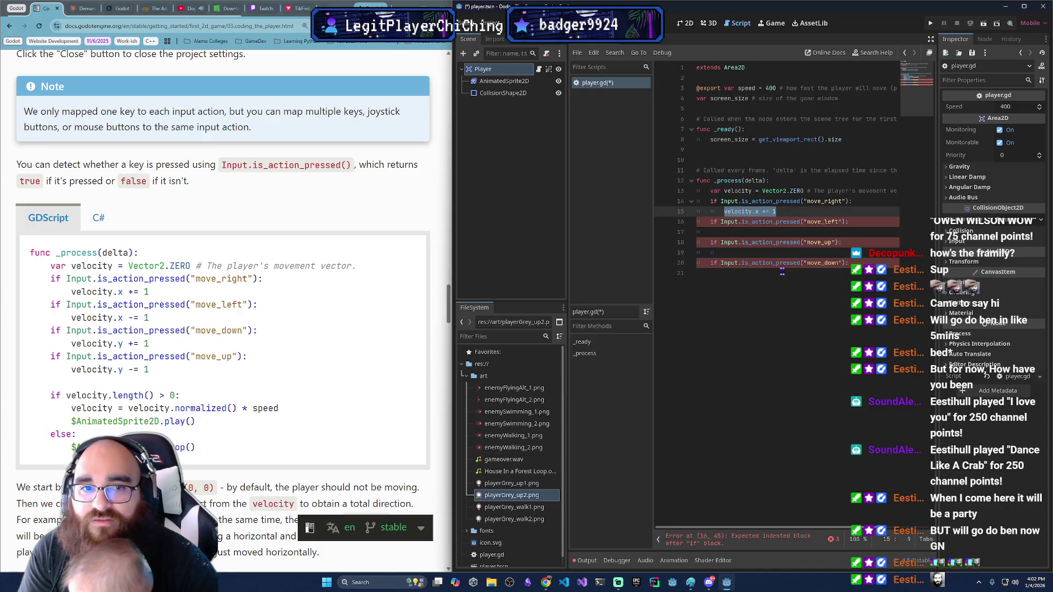
{"action": "left_click", "coordinate": [748, 232]}
{"action": "right_click", "coordinate": [749, 232]}
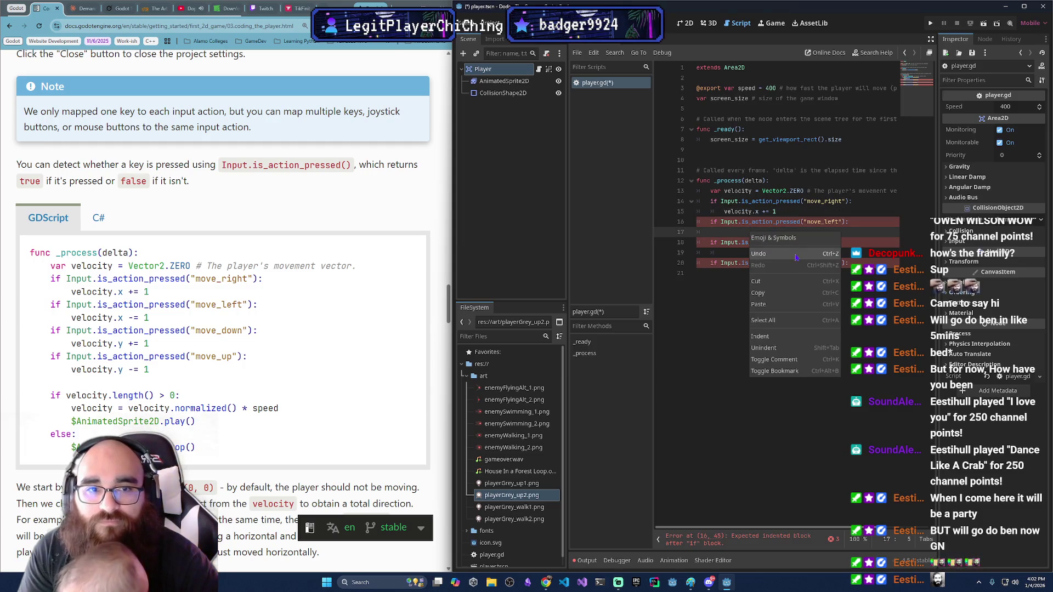
{"action": "left_click", "coordinate": [801, 302]}
{"action": "left_click", "coordinate": [742, 253]}
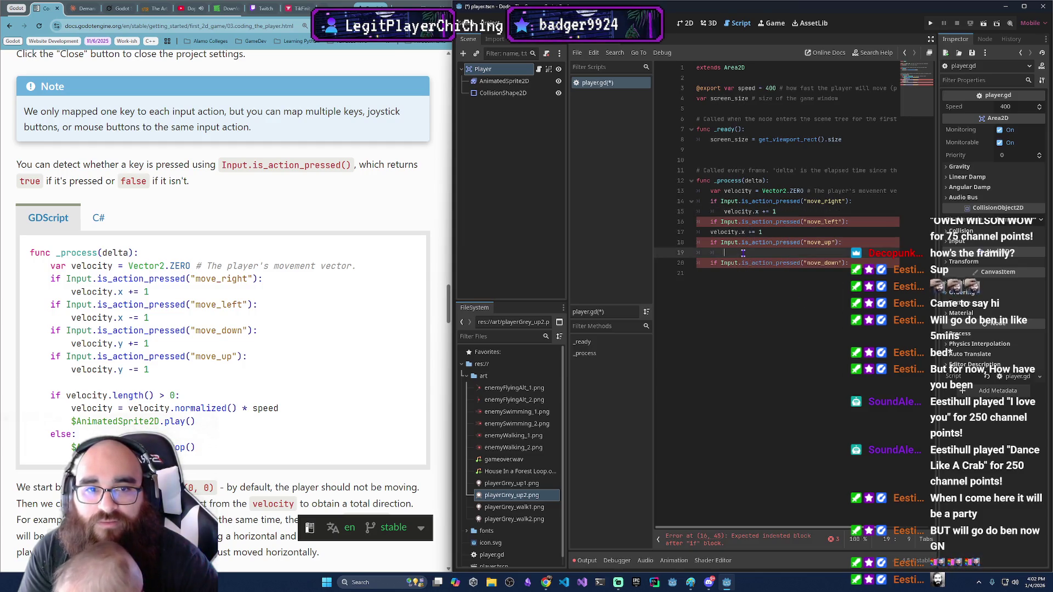
{"action": "right_click", "coordinate": [743, 253]}
{"action": "left_click", "coordinate": [780, 326]}
{"action": "left_click", "coordinate": [827, 279]}
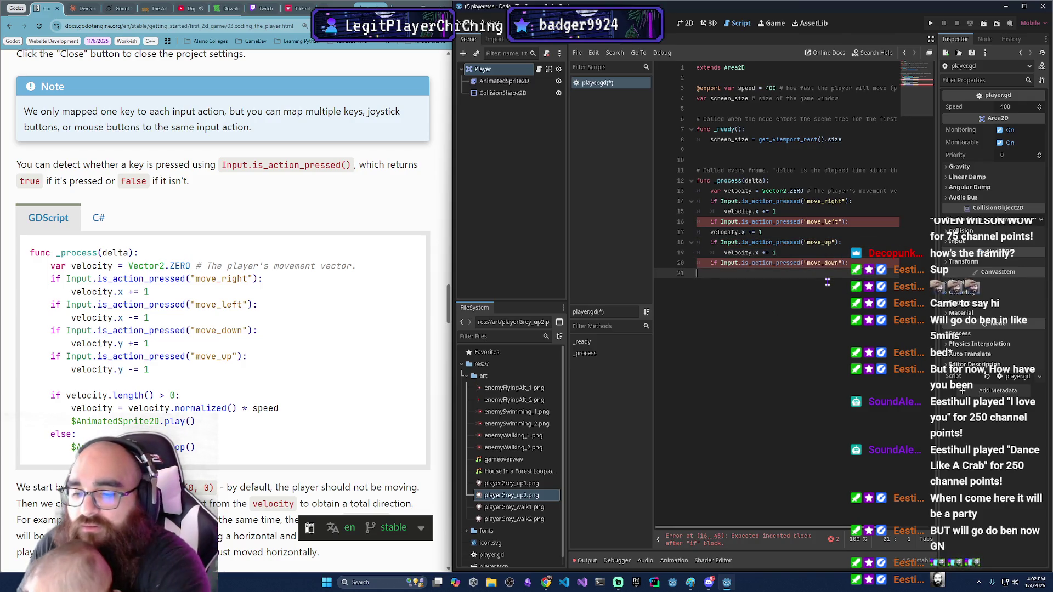
{"action": "key", "text": "ctrl+v"}
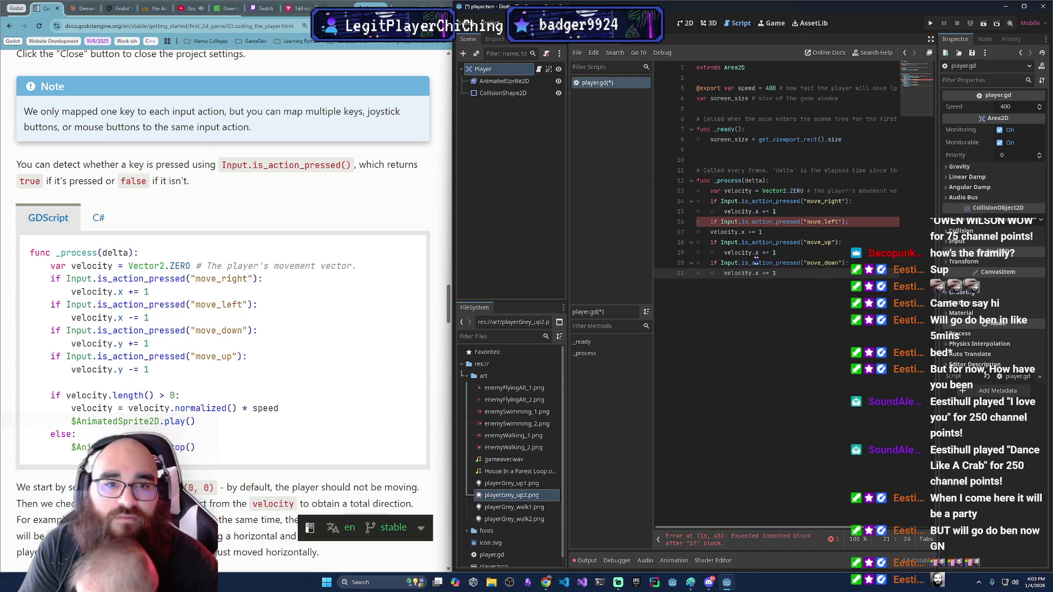
{"action": "left_click", "coordinate": [710, 231]}
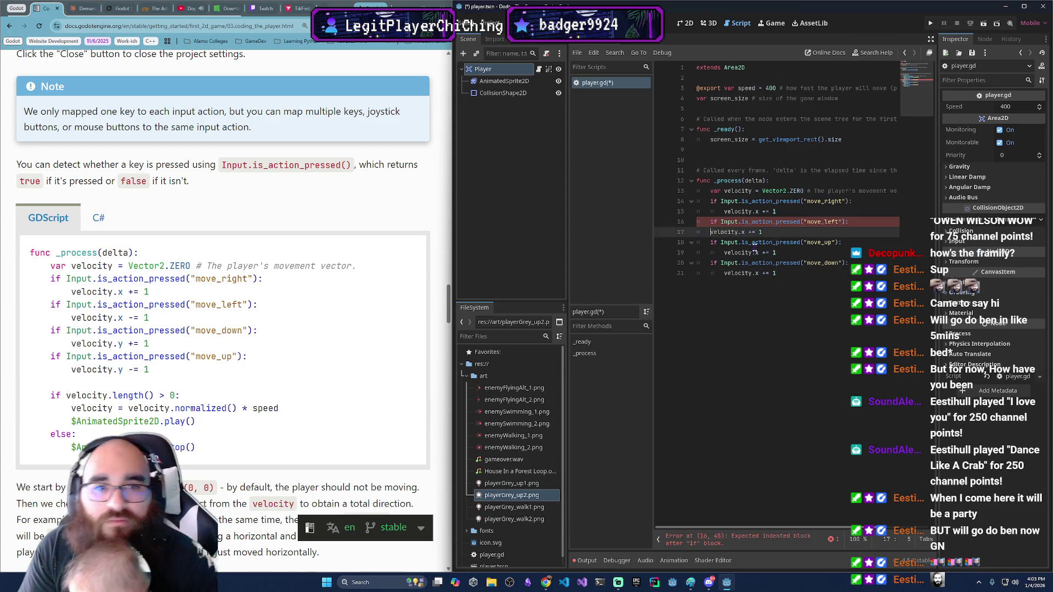
{"action": "key", "text": "Tab"}
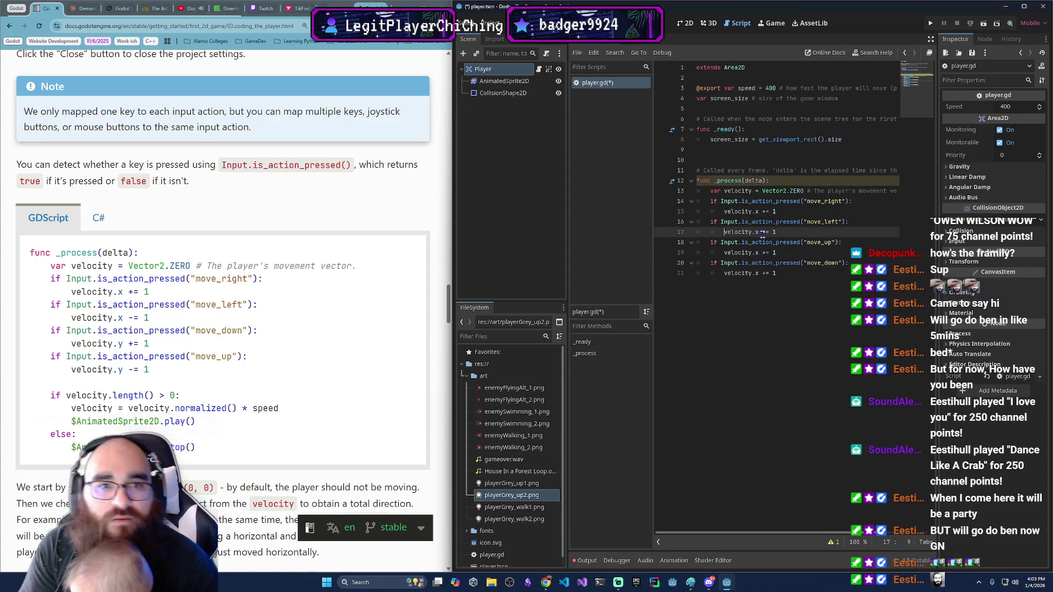
Edit the copies to velocity.x -= 1, velocity.y -= 1 and velocity.y += 1.
{"action": "left_click", "coordinate": [781, 253]}
{"action": "key", "text": "Left"}
{"action": "key", "text": "Left"}
{"action": "key", "text": "Left"}
{"action": "key", "text": "BackSpace"}
{"action": "type", "text": "y"}
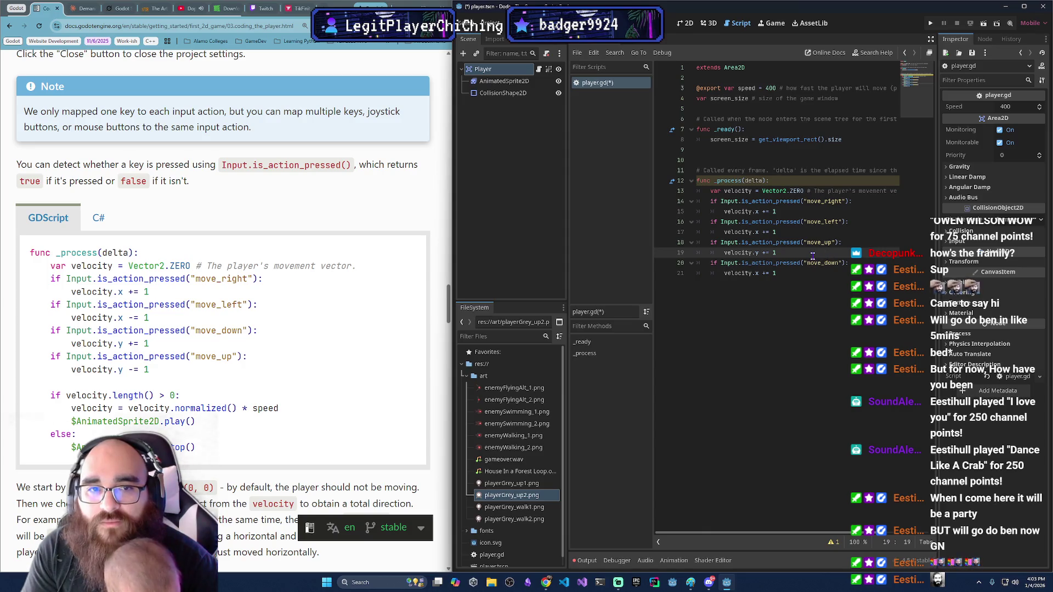
{"action": "left_click", "coordinate": [766, 232]}
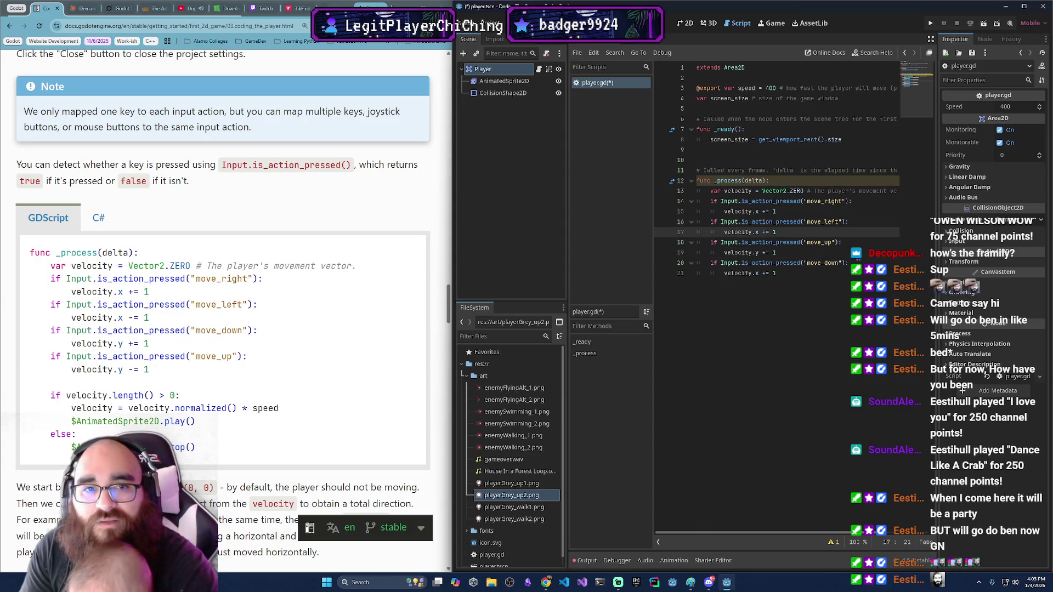
{"action": "key", "text": "BackSpace"}
{"action": "type", "text": "-"}
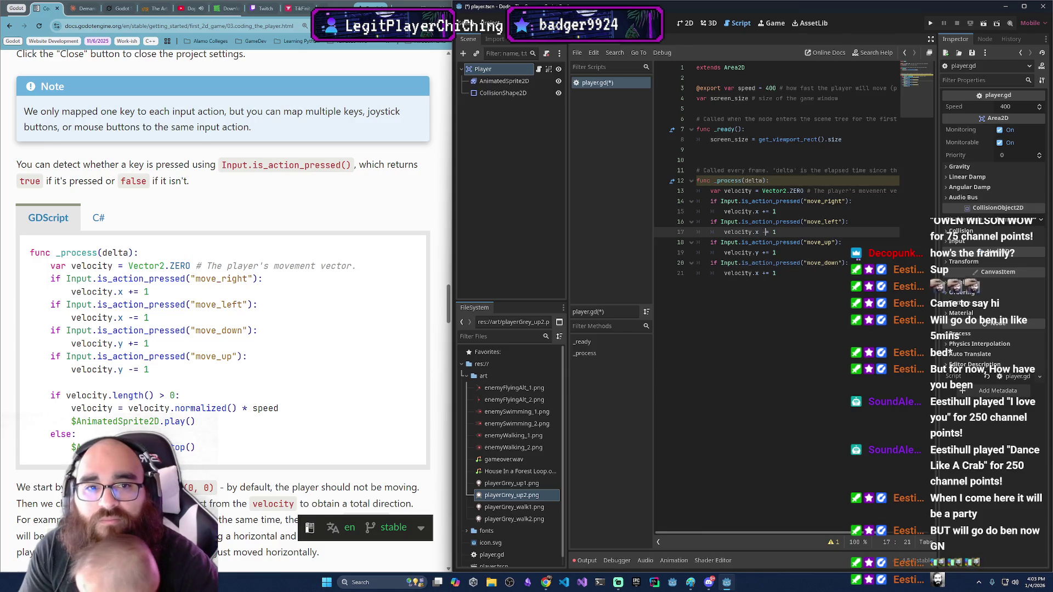
{"action": "key", "text": "Down"}
{"action": "key", "text": "Down"}
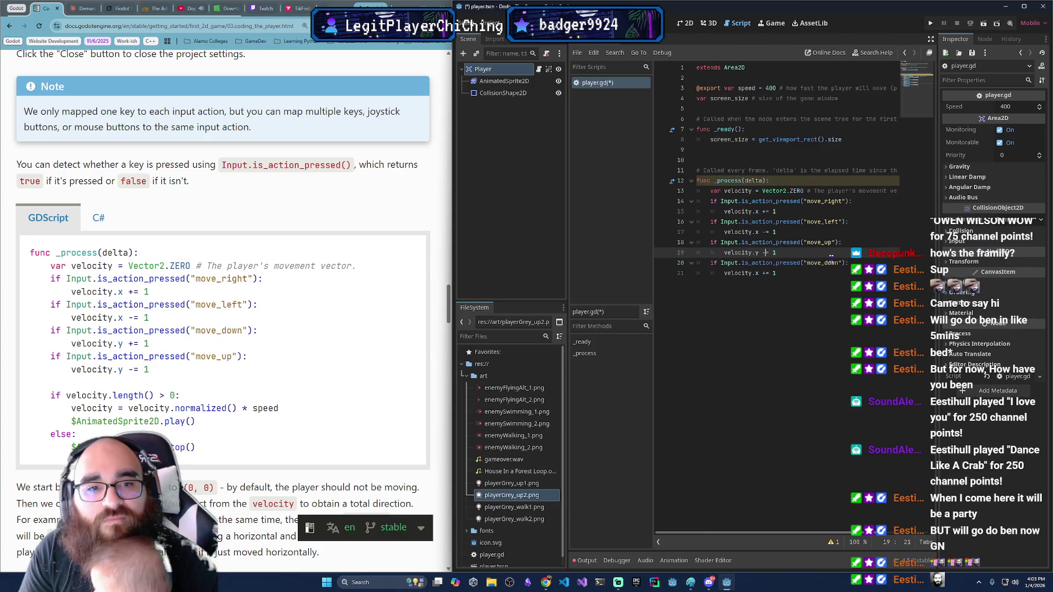
{"action": "left_click", "coordinate": [757, 273]}
{"action": "key", "text": "BackSpace"}
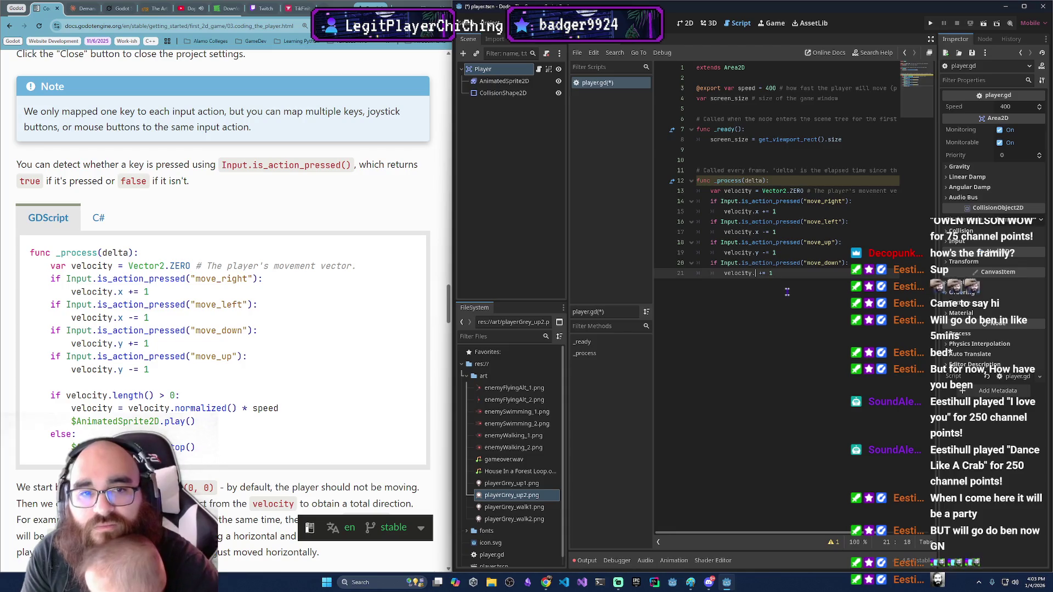
{"action": "type", "text": "y"}
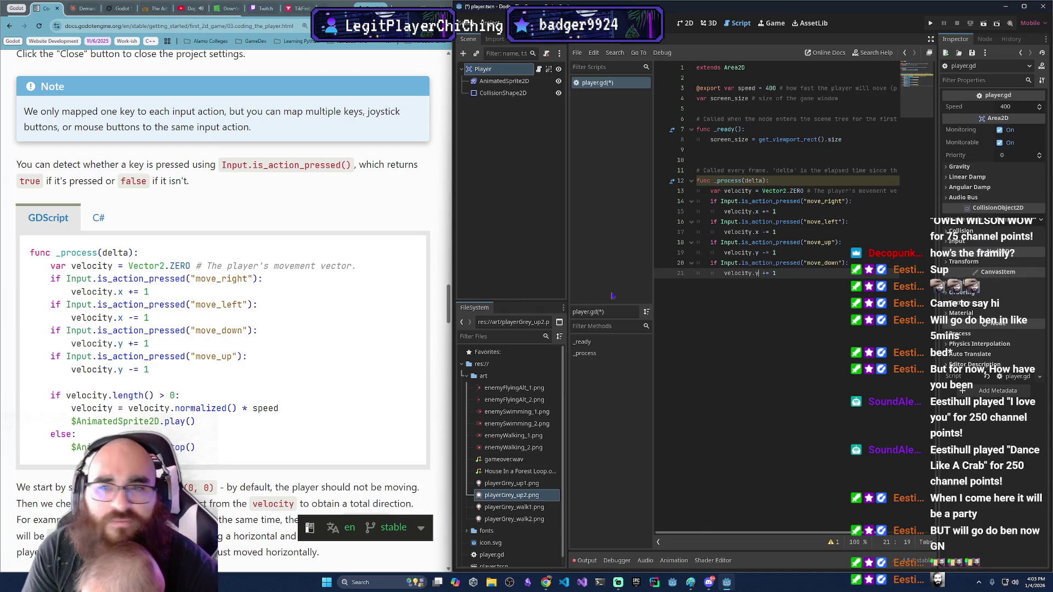
{"action": "scroll", "coordinate": [329, 307], "scroll_direction": "down", "scroll_amount": 1}
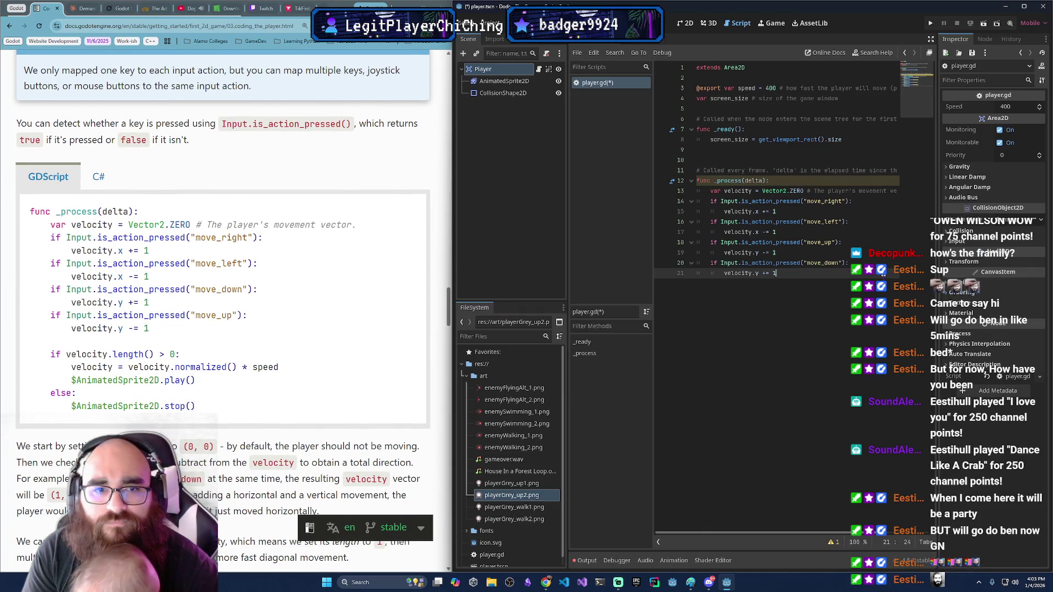
{"action": "key", "text": "Return"}
{"action": "key", "text": "Return"}
{"action": "key", "text": "BackSpace"}
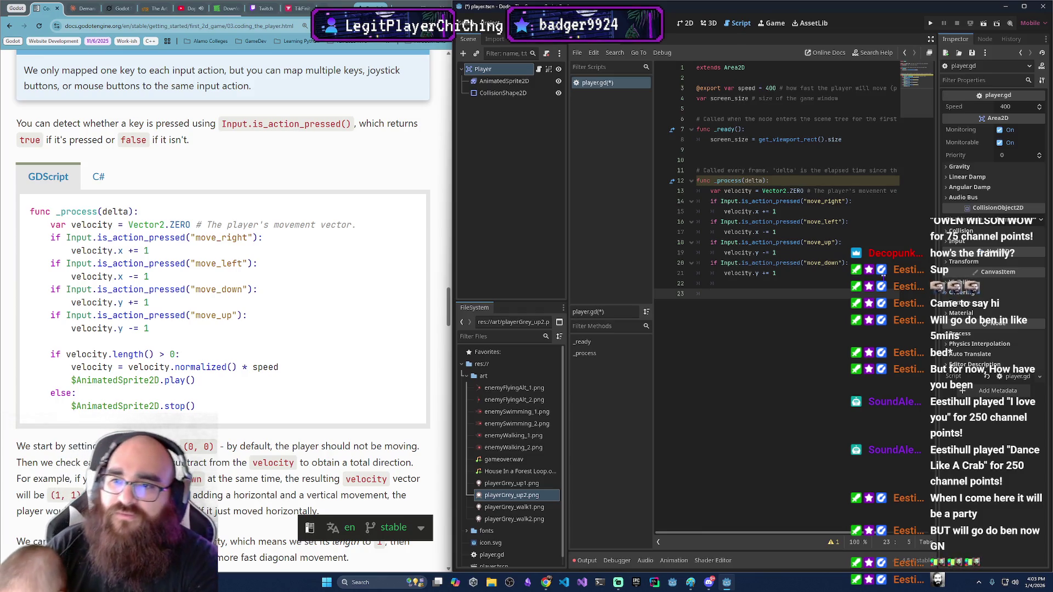
Add the check if velocity.length() > 0: below the direction checks.
{"action": "type", "text": "if"}
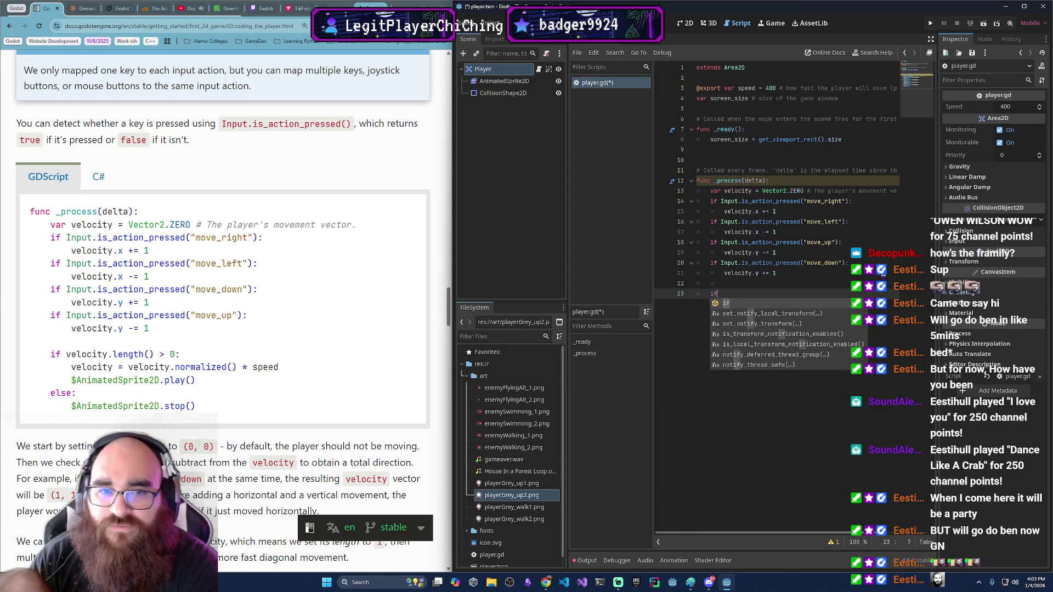
{"action": "type", "text": " v"}
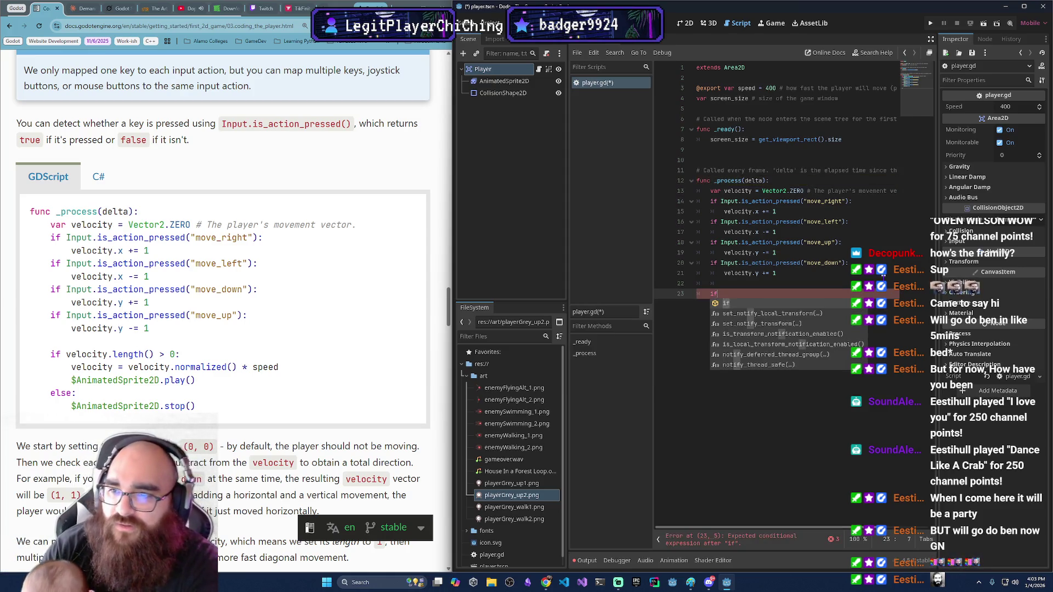
{"action": "key", "text": "Return"}
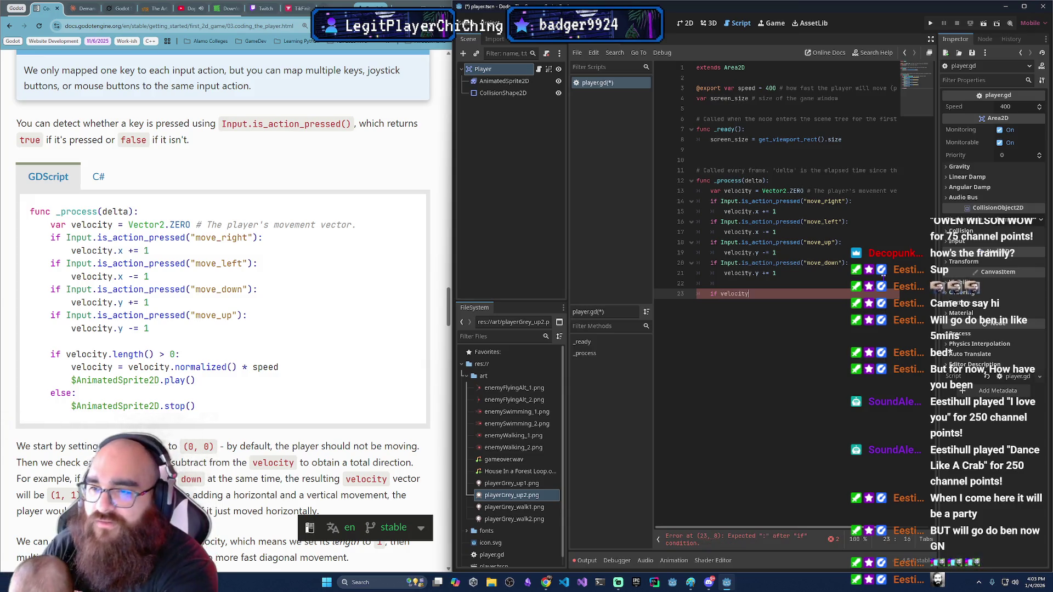
{"action": "type", "text": ".l"}
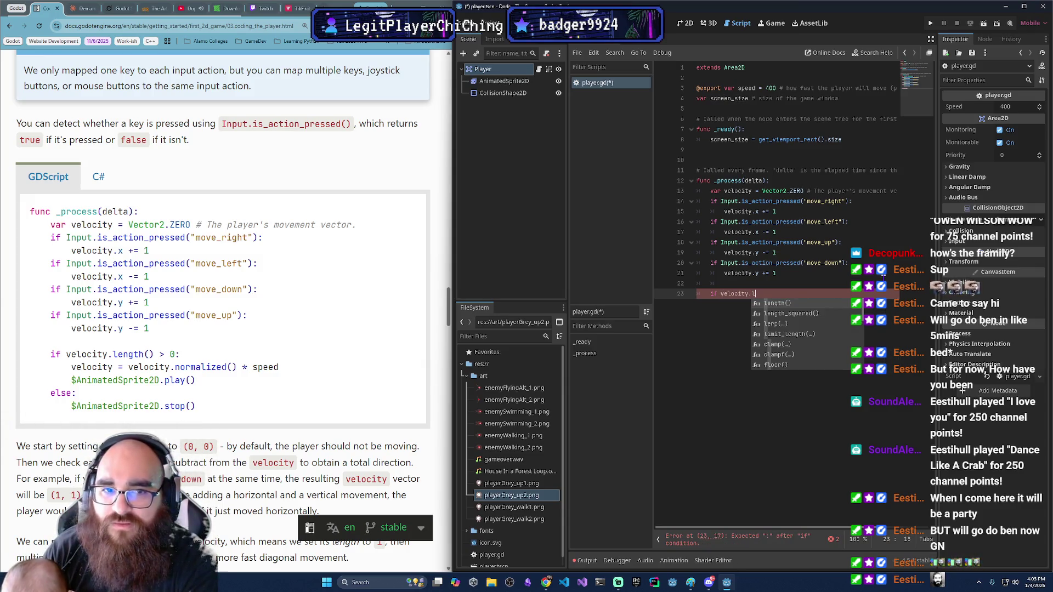
{"action": "key", "text": "Return"}
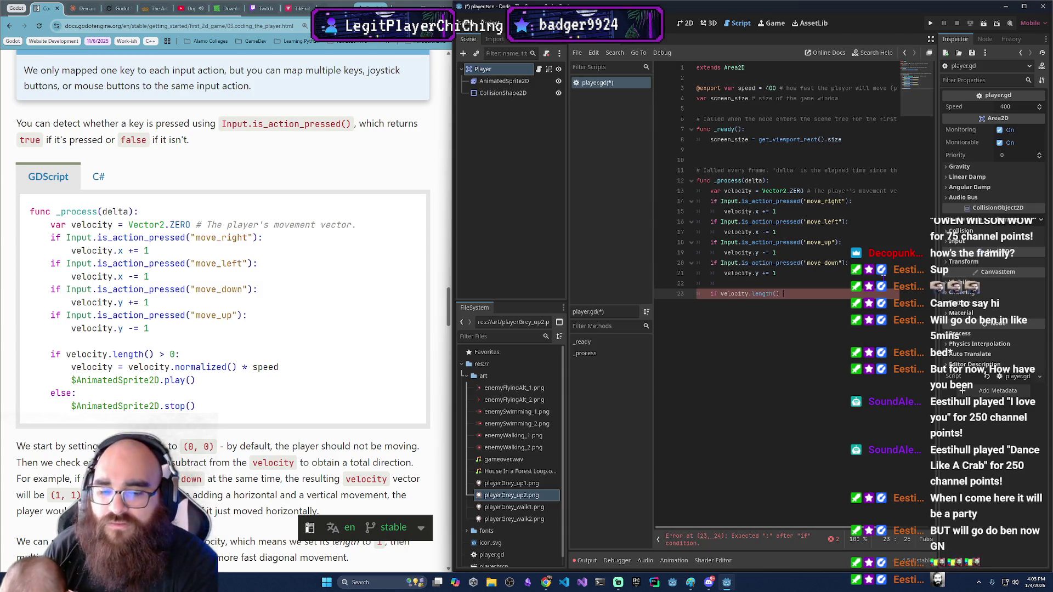
{"action": "type", "text": "> 0:"}
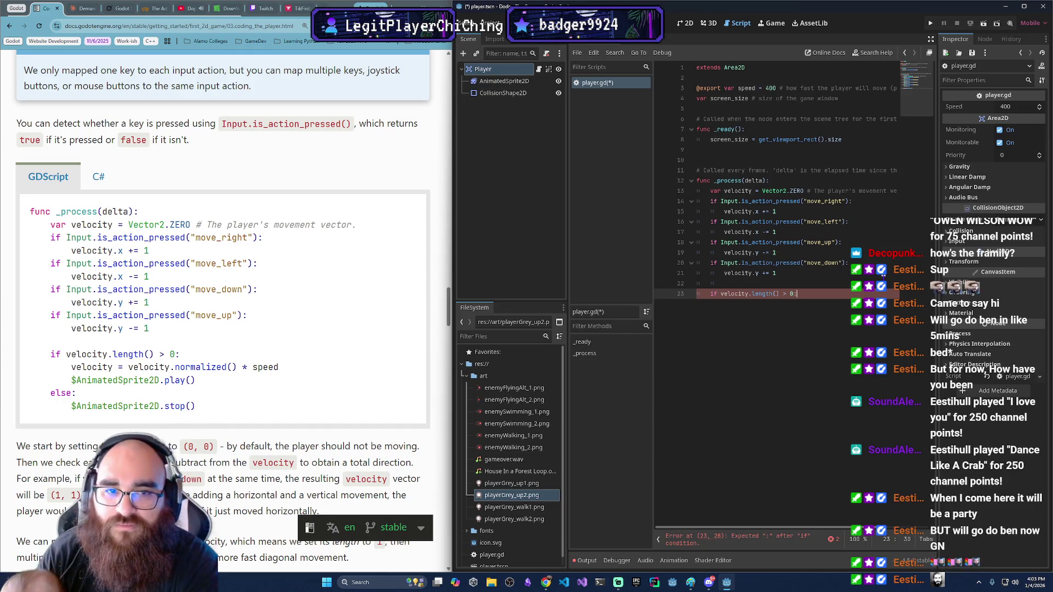
{"action": "key", "text": "Return"}
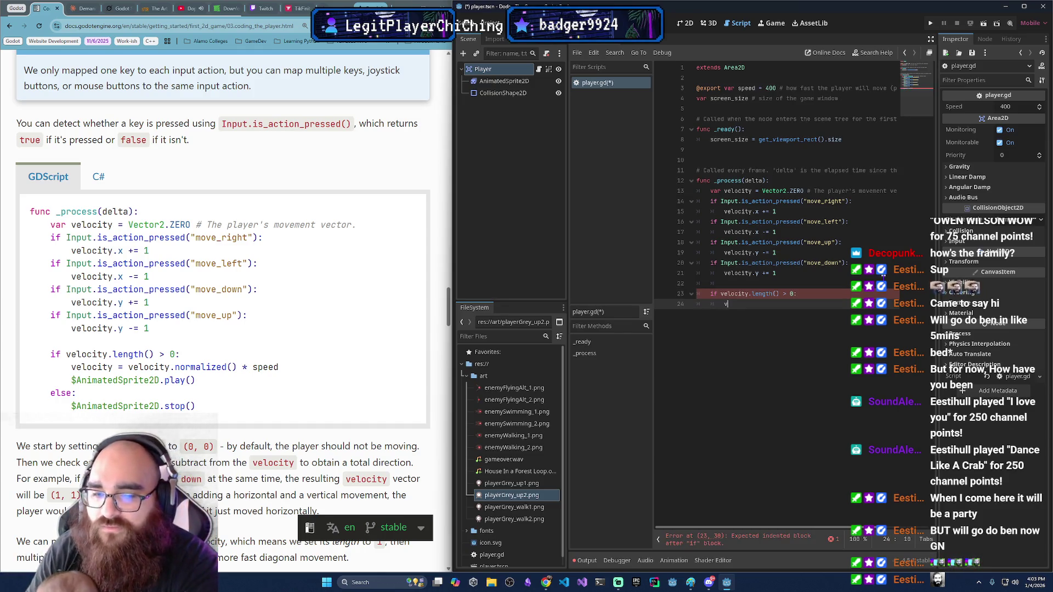
Inside it, set velocity = velocity.normalized() * speed.
{"action": "key", "text": "Return"}
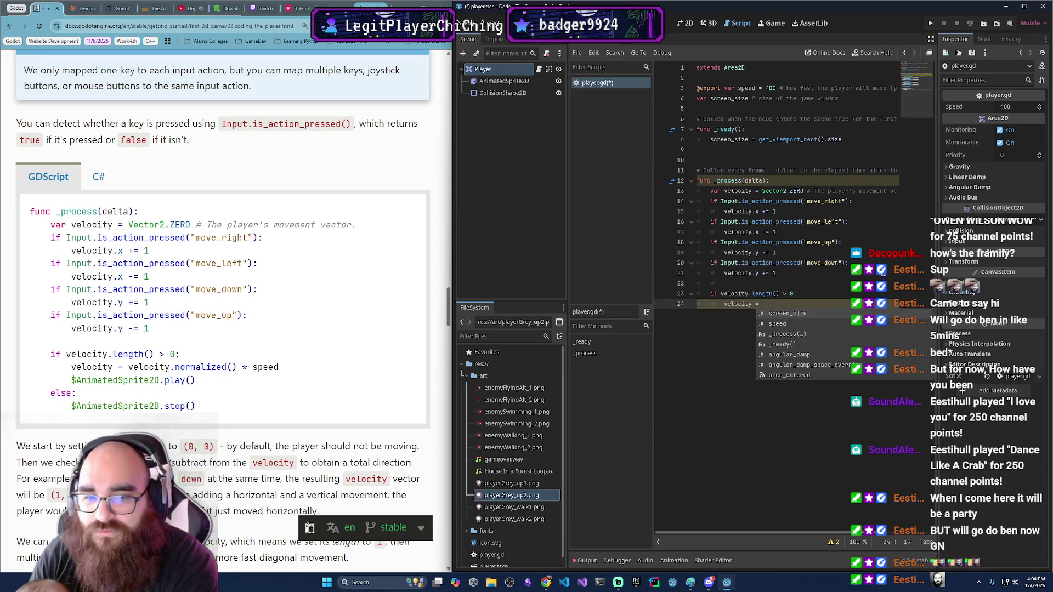
{"action": "type", "text": "v"}
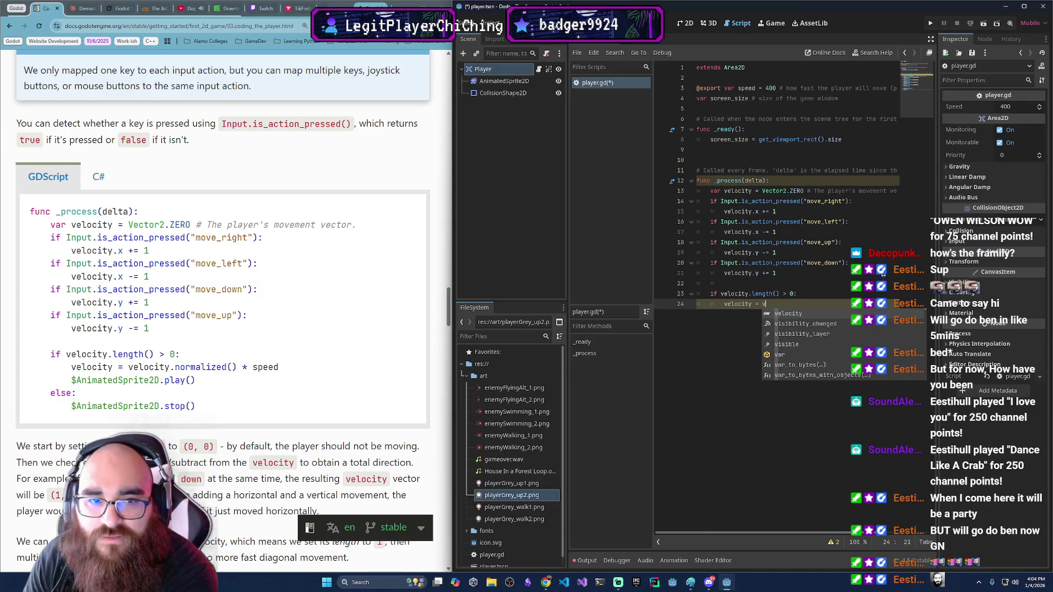
{"action": "key", "text": "Return"}
{"action": "type", "text": "n"}
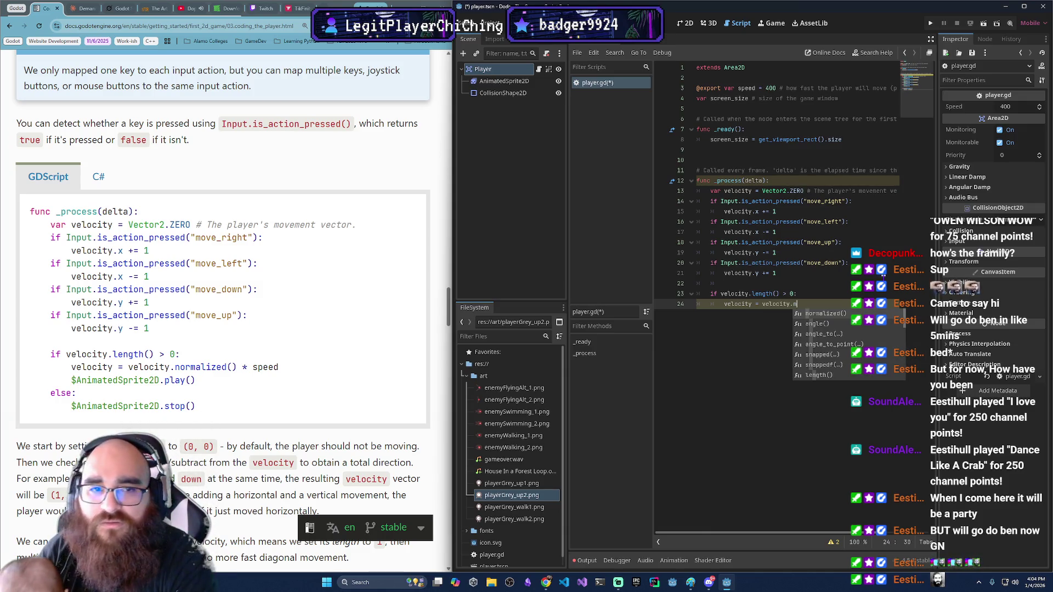
{"action": "key", "text": "Return"}
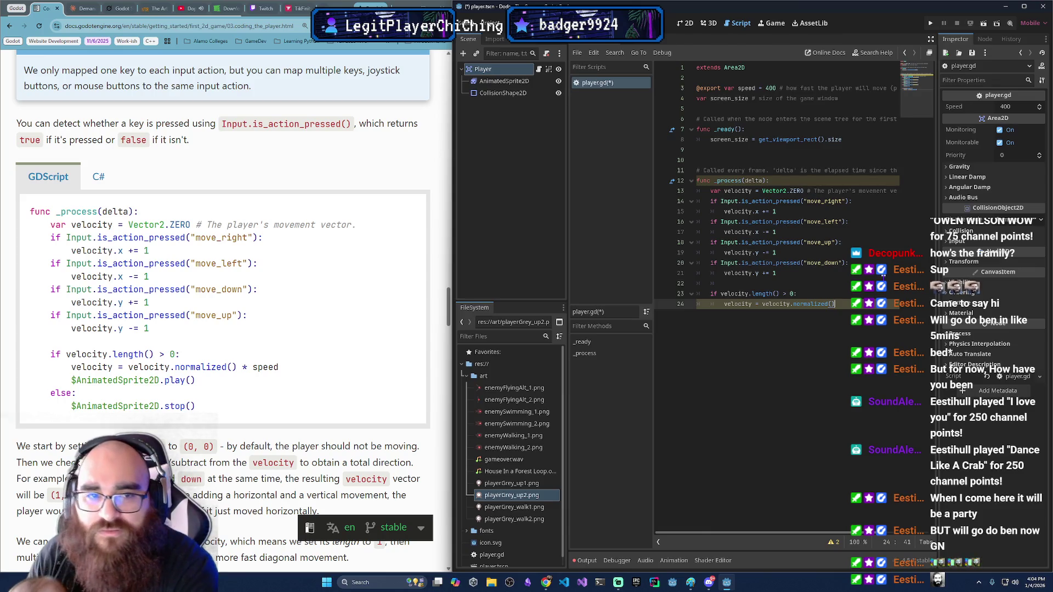
{"action": "type", "text": "sp"}
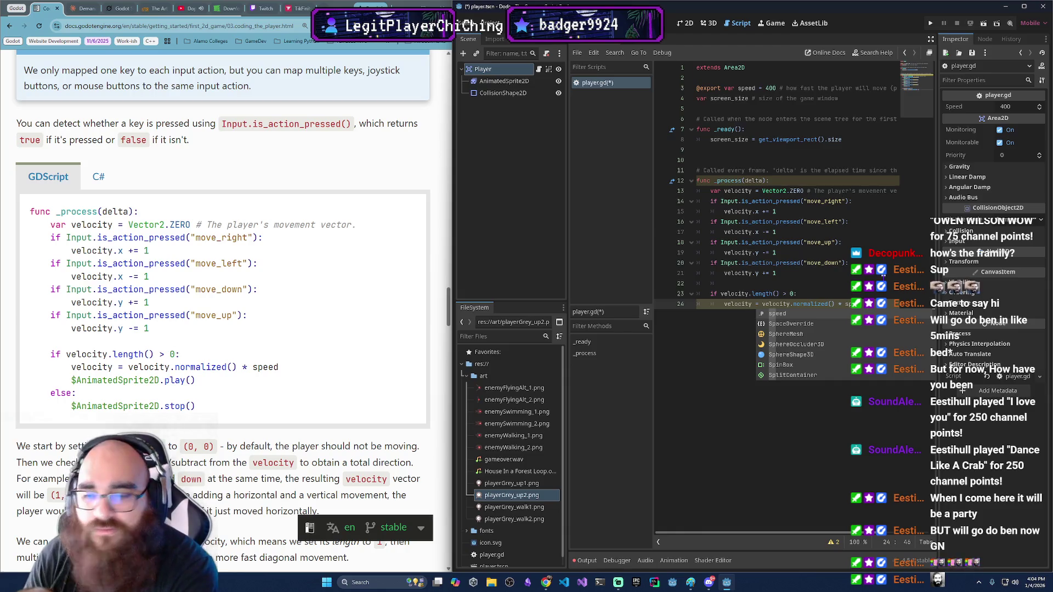
{"action": "key", "text": "Return"}
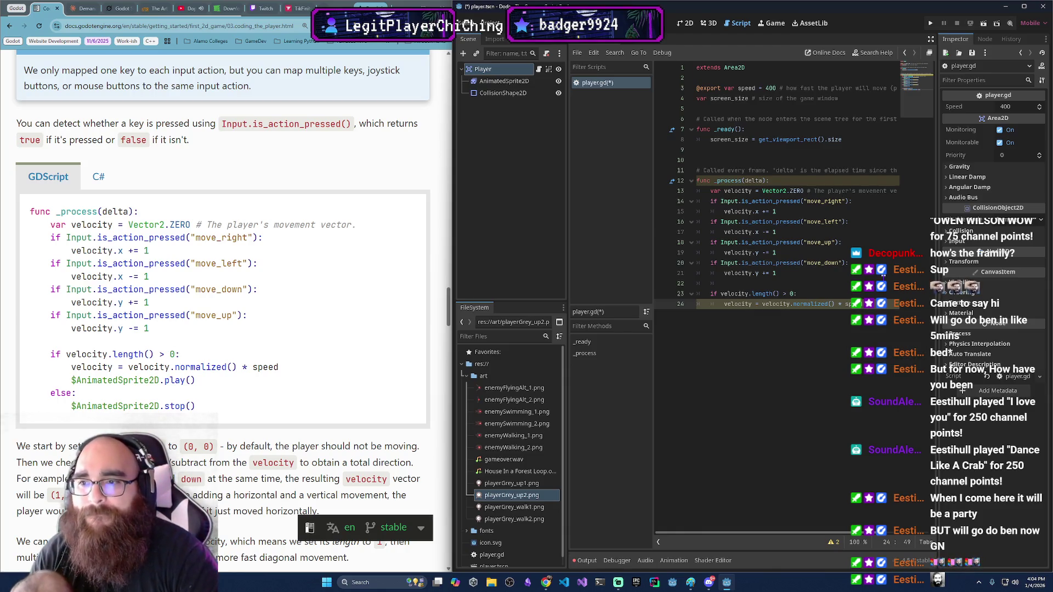
{"action": "key", "text": "Return"}
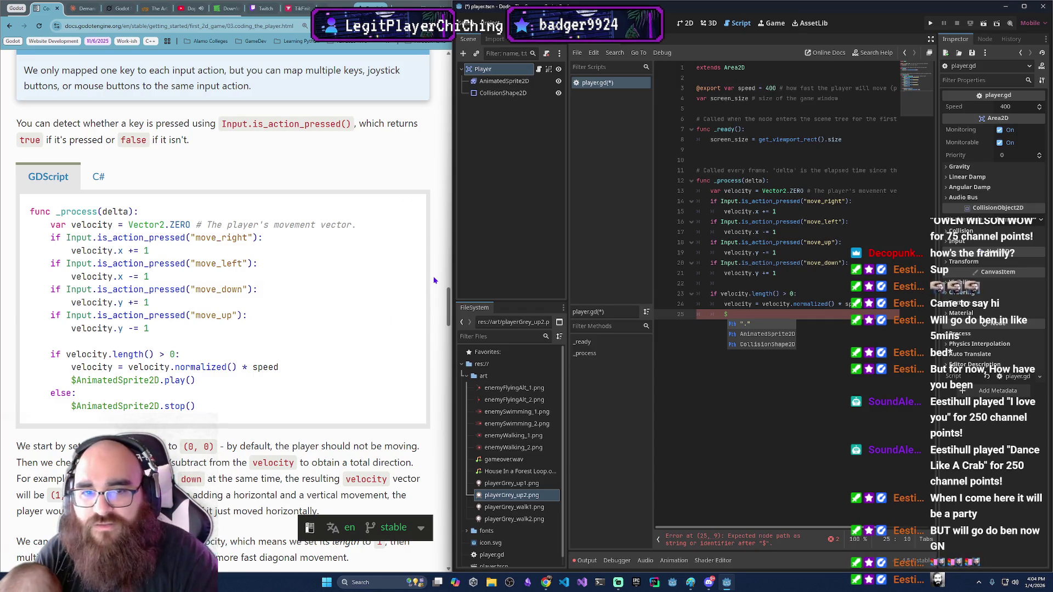
Complete the $AnimatedSprite2D.play() call in the moving branch.
{"action": "left_click", "coordinate": [784, 334]}
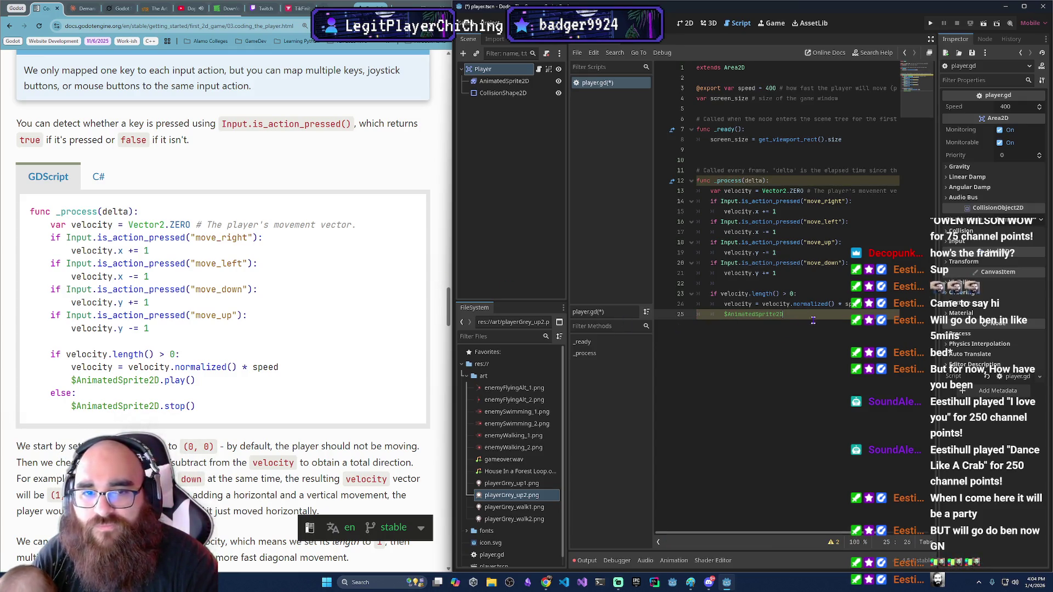
{"action": "type", "text": ".pl"}
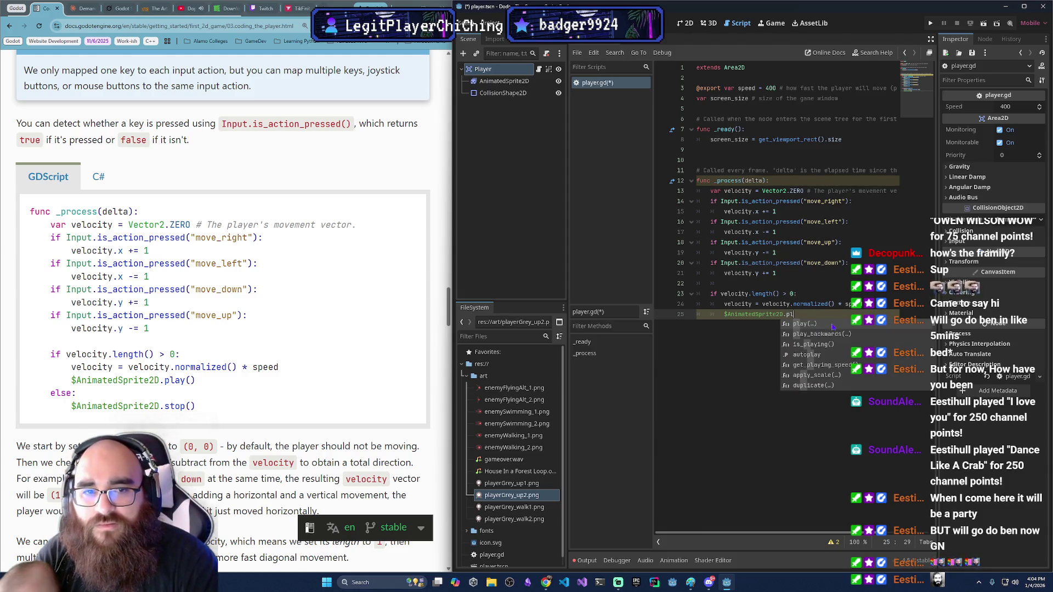
{"action": "left_click", "coordinate": [801, 324]}
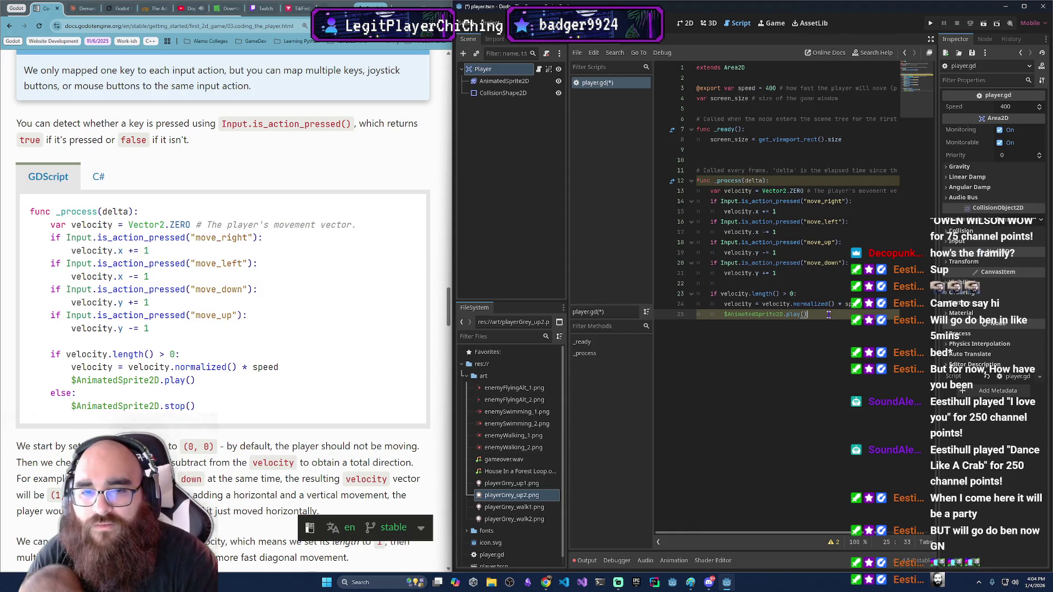
Add an else branch whose body calls $AnimatedSprite2D.stop().
{"action": "key", "text": "End"}
{"action": "key", "text": "Return"}
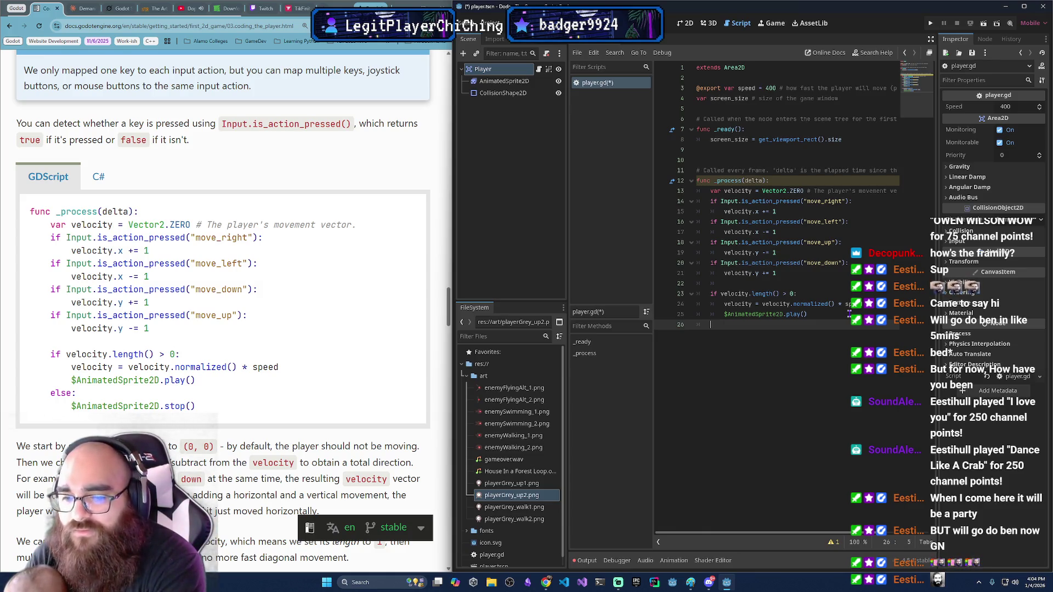
{"action": "type", "text": "e"}
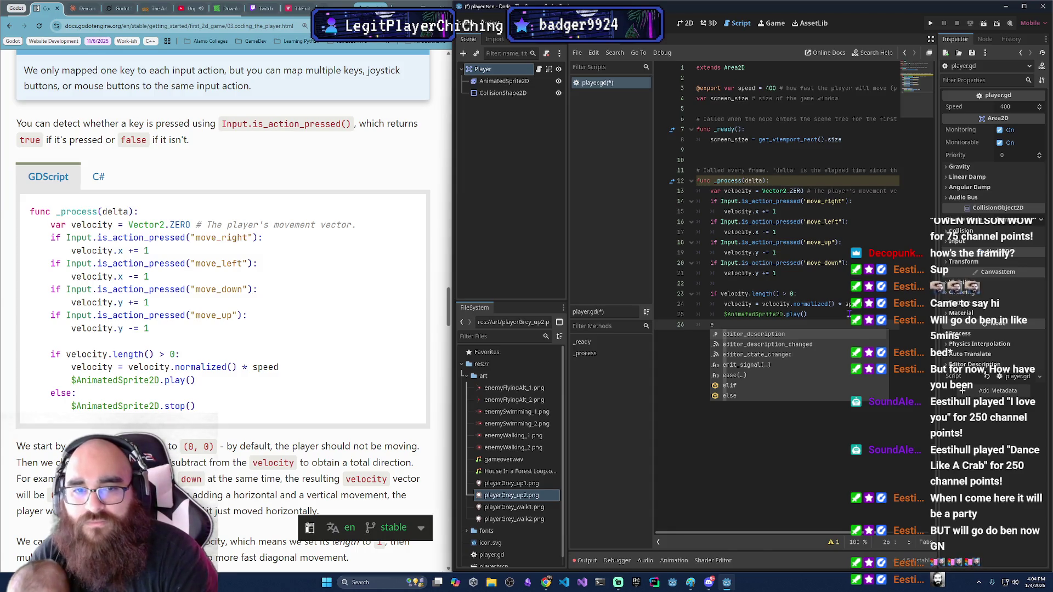
{"action": "key", "text": "Down"}
{"action": "key", "text": "Down"}
{"action": "key", "text": "Down"}
{"action": "key", "text": "Down"}
{"action": "key", "text": "Down"}
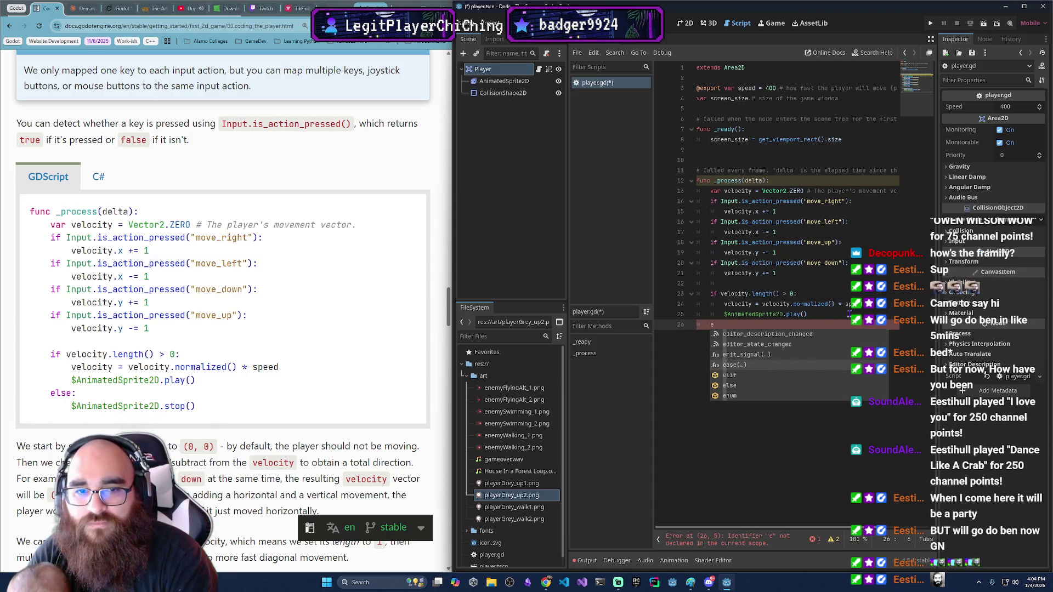
{"action": "key", "text": "Return"}
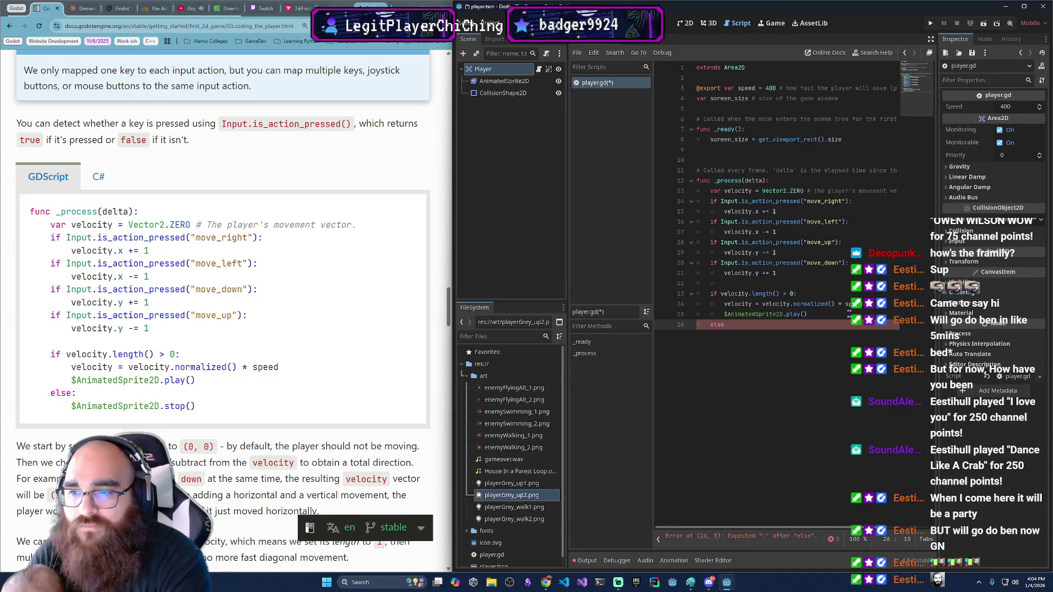
{"action": "key", "text": "BackSpace"}
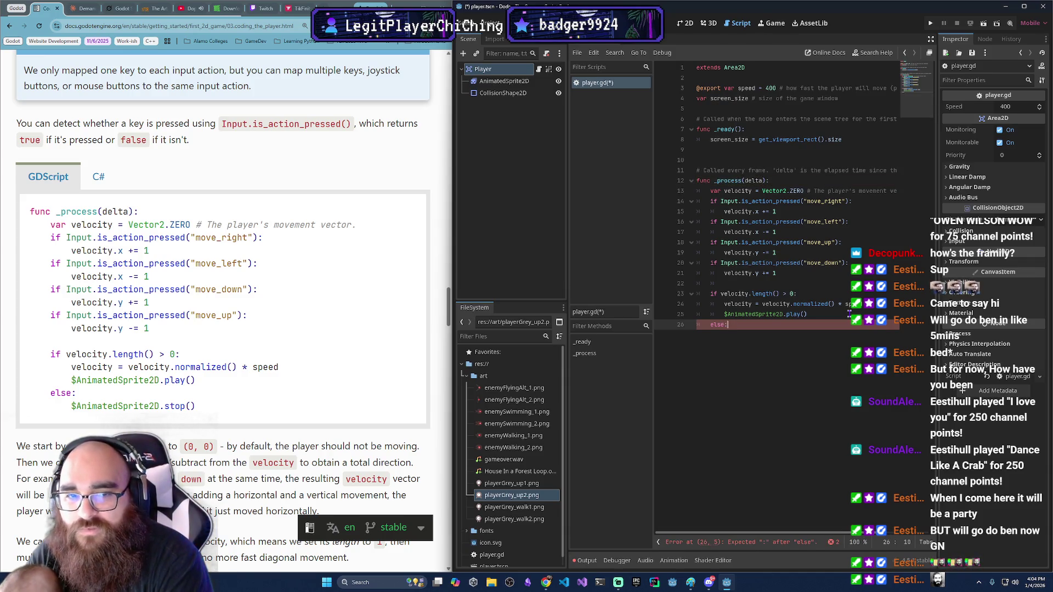
{"action": "key", "text": "Return"}
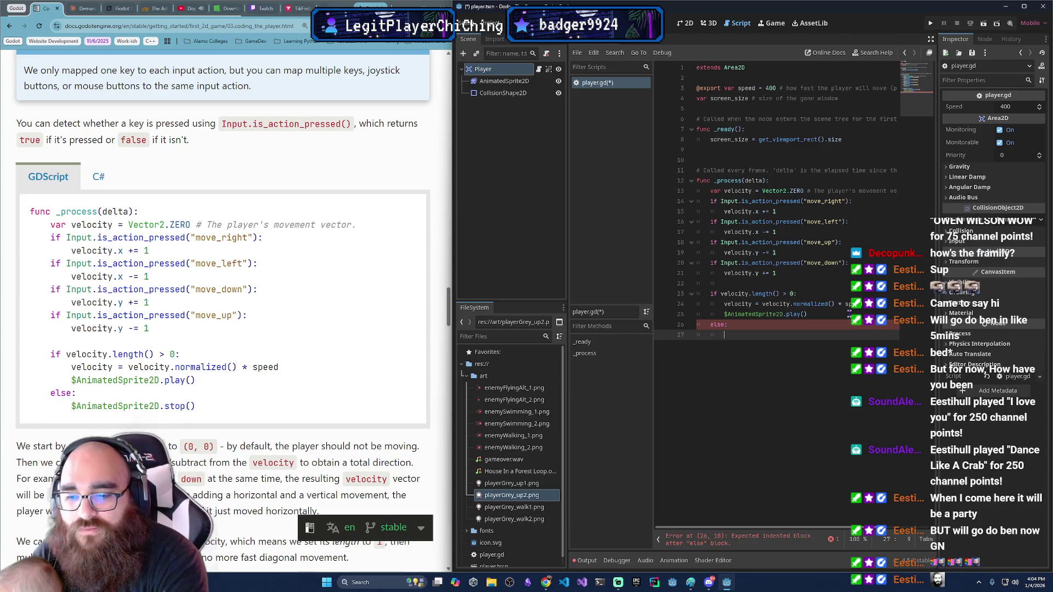
{"action": "type", "text": "$"}
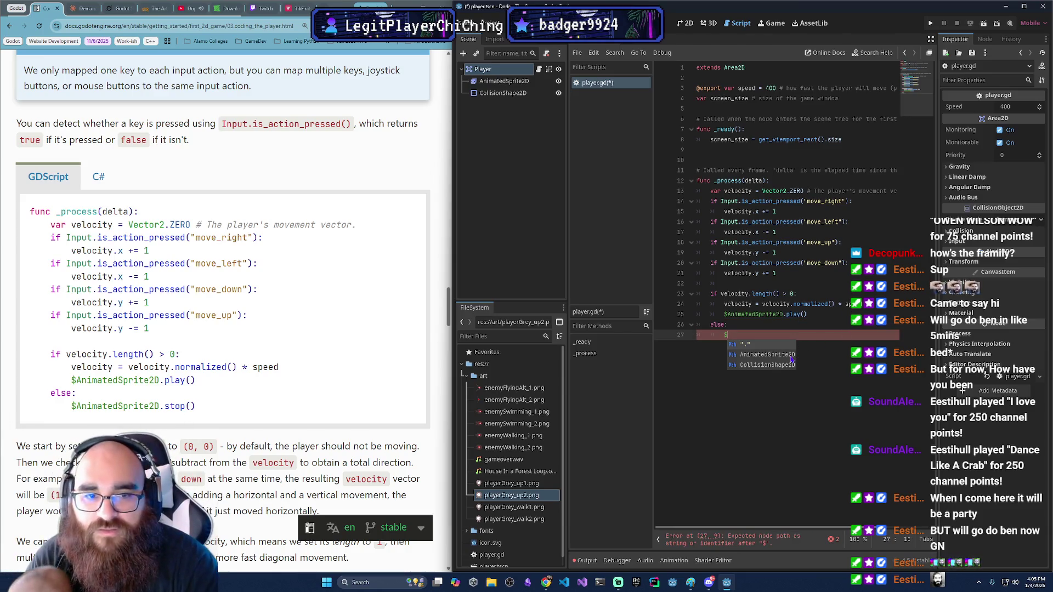
{"action": "left_click", "coordinate": [759, 359]}
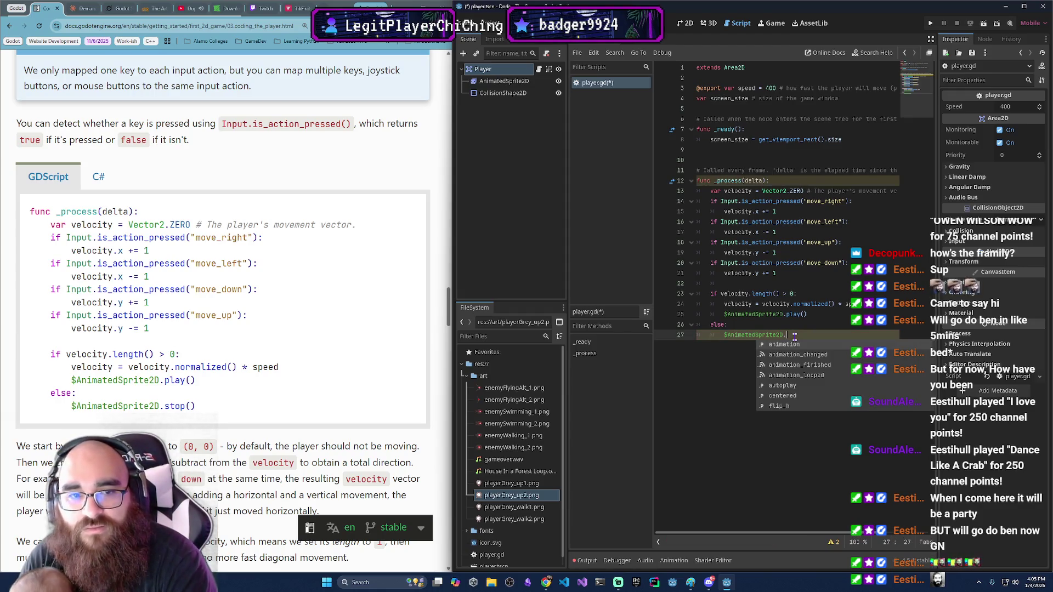
{"action": "type", "text": "s"}
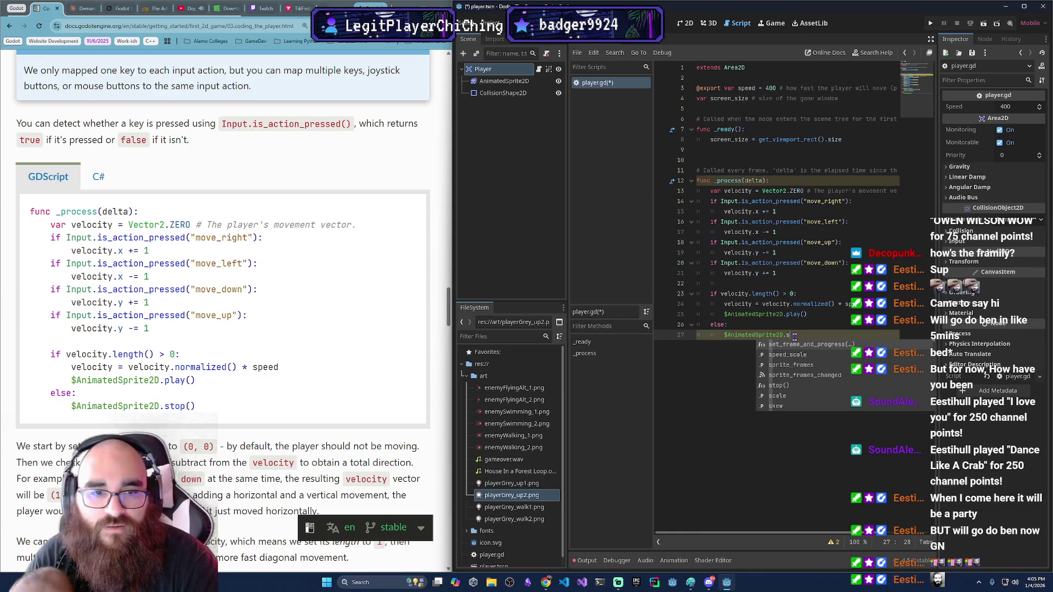
{"action": "double_click", "coordinate": [784, 385]}
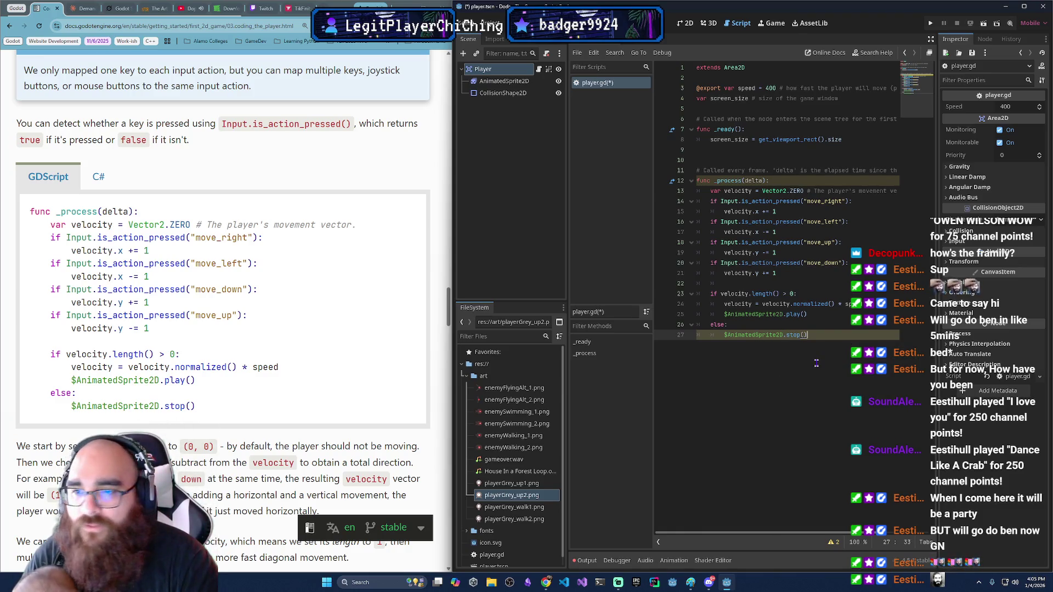
{"action": "scroll", "coordinate": [254, 442], "scroll_direction": "down", "scroll_amount": 2}
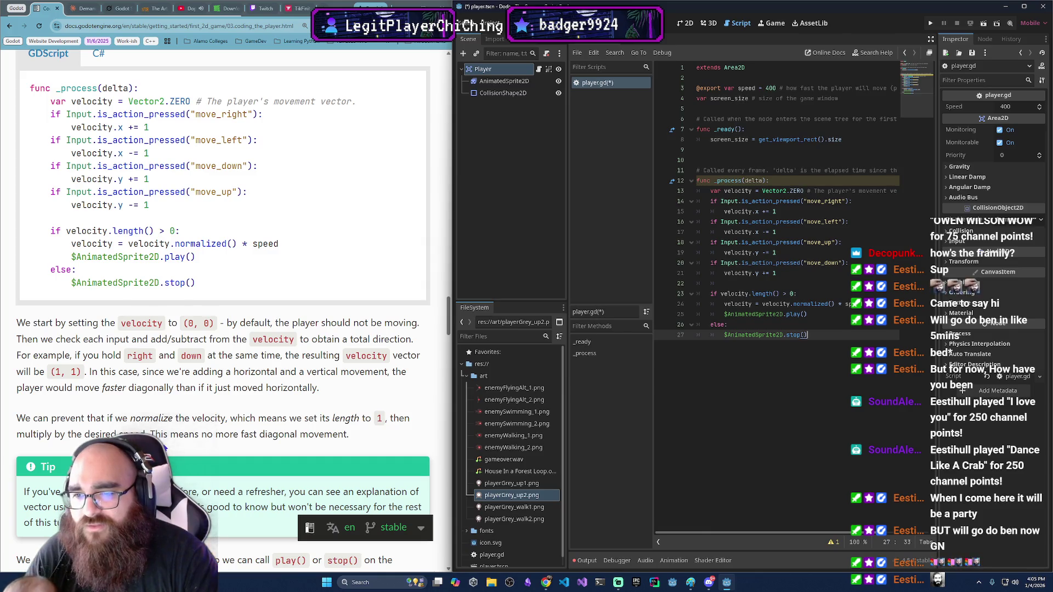
{"action": "scroll", "coordinate": [222, 310], "scroll_direction": "down", "scroll_amount": 2}
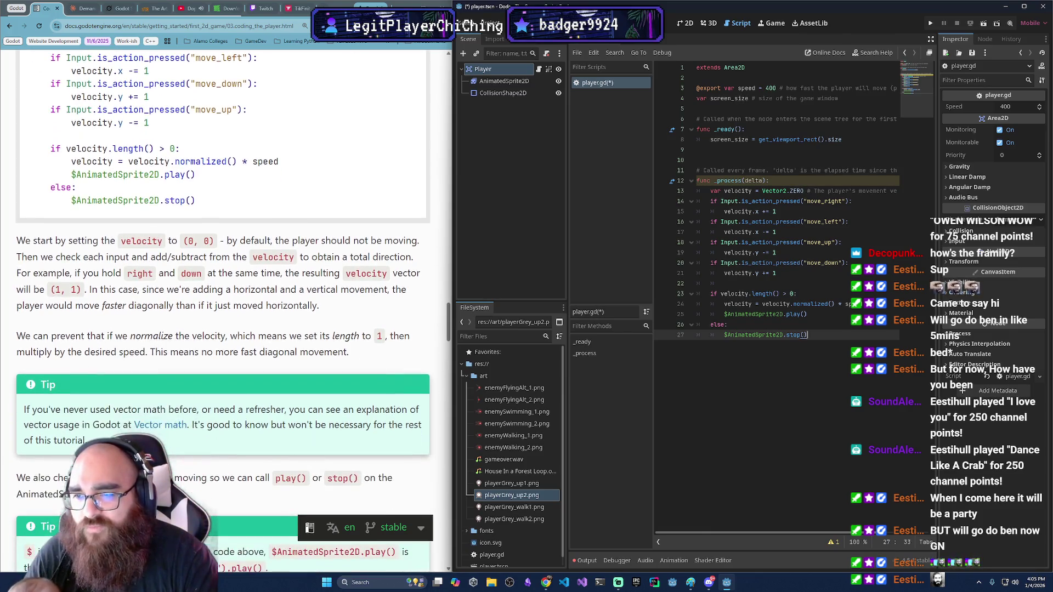
Scroll the tutorial to the position += velocity * delta clamp code and open a line after stop().
{"action": "scroll", "coordinate": [223, 310], "scroll_direction": "down", "scroll_amount": 2}
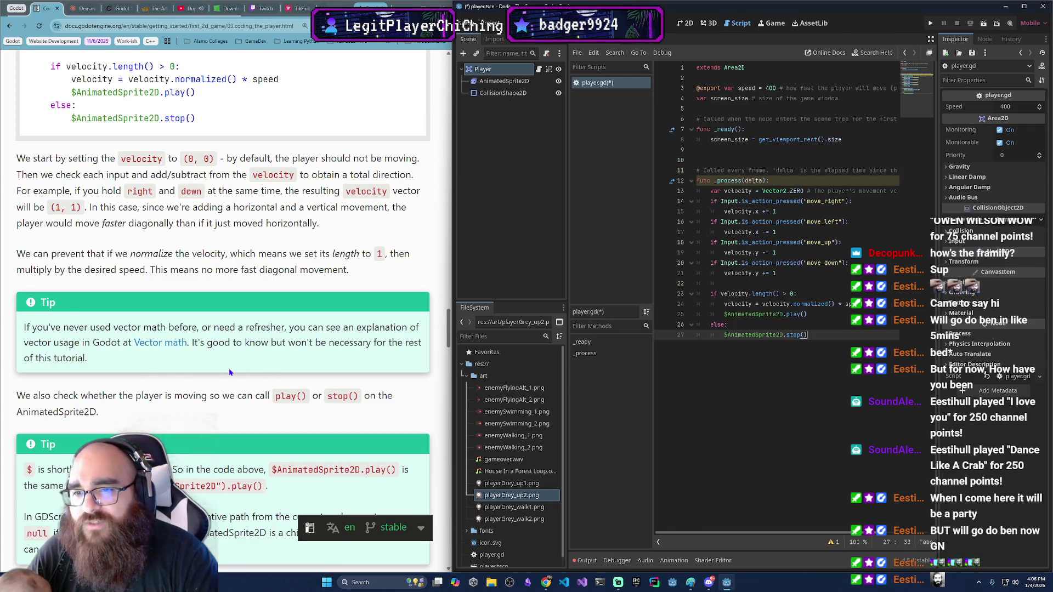
{"action": "scroll", "coordinate": [206, 393], "scroll_direction": "down", "scroll_amount": 2}
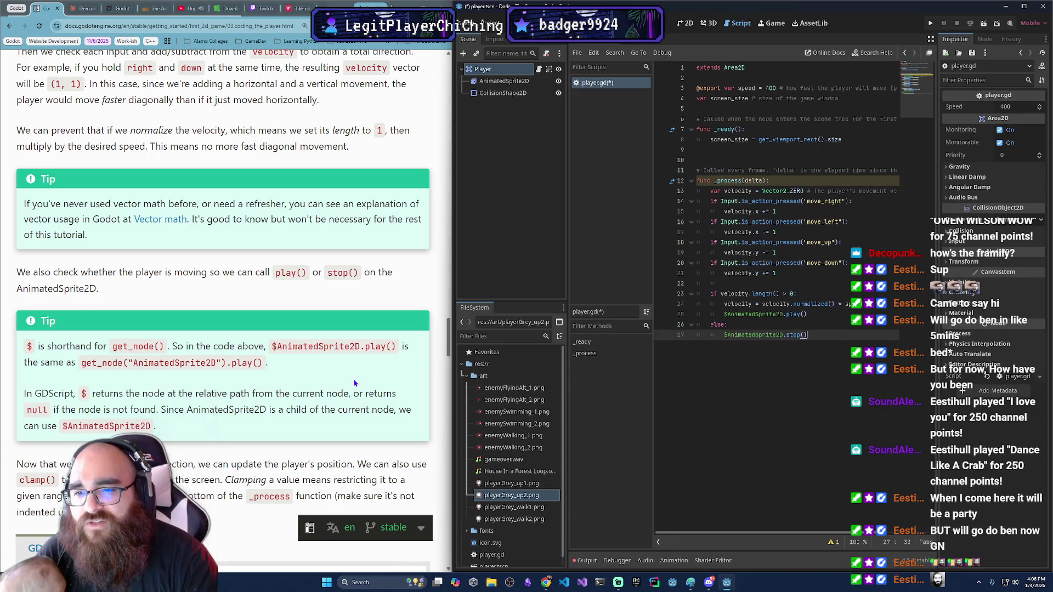
{"action": "scroll", "coordinate": [278, 391], "scroll_direction": "down", "scroll_amount": 1}
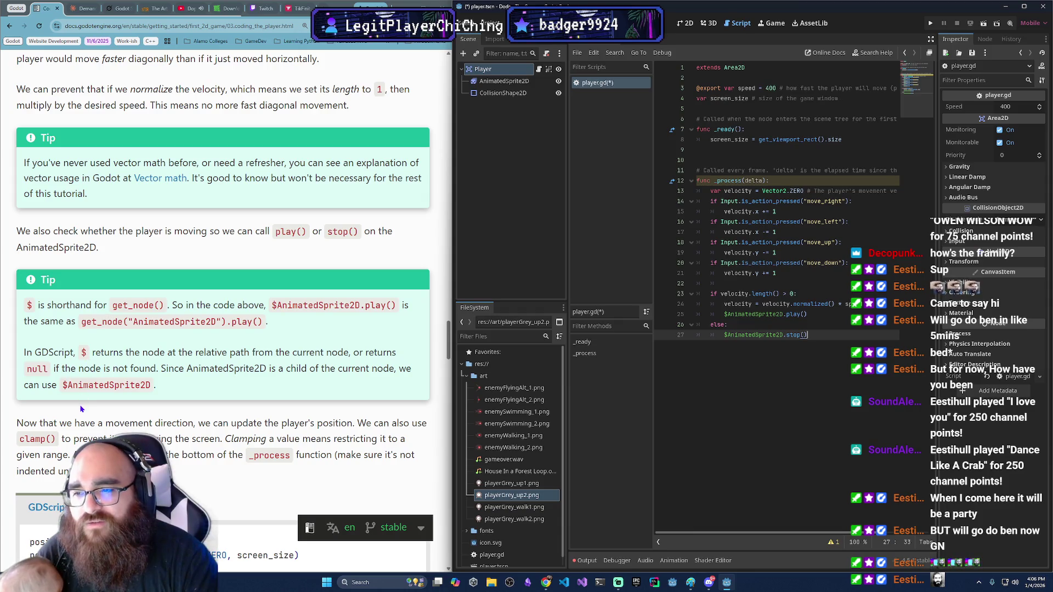
{"action": "left_click", "coordinate": [65, 388]}
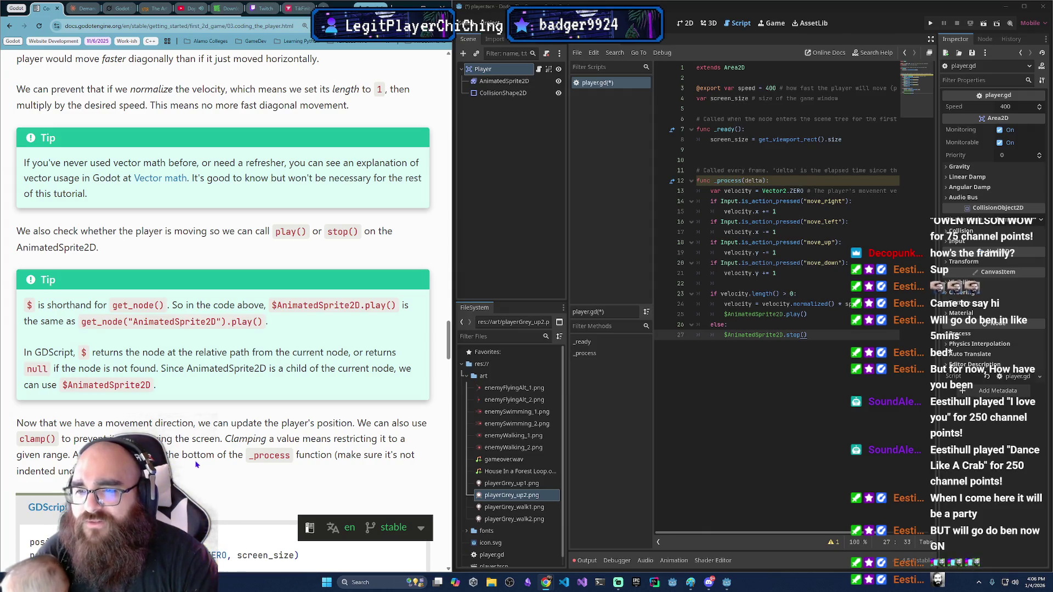
{"action": "scroll", "coordinate": [193, 465], "scroll_direction": "down", "scroll_amount": 1}
{"action": "scroll", "coordinate": [281, 470], "scroll_direction": "down", "scroll_amount": 1}
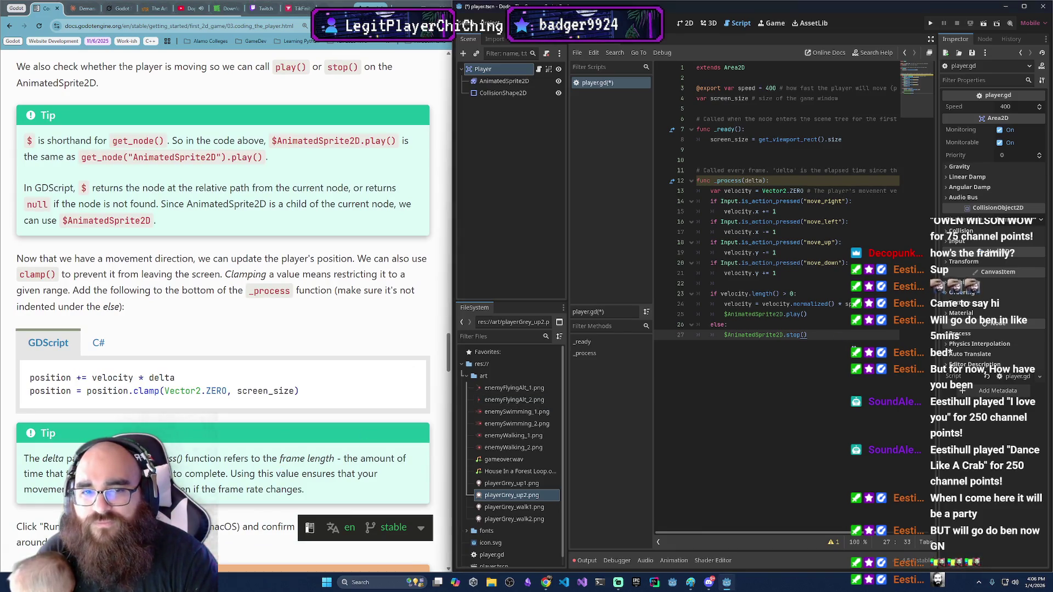
{"action": "key", "text": "Return"}
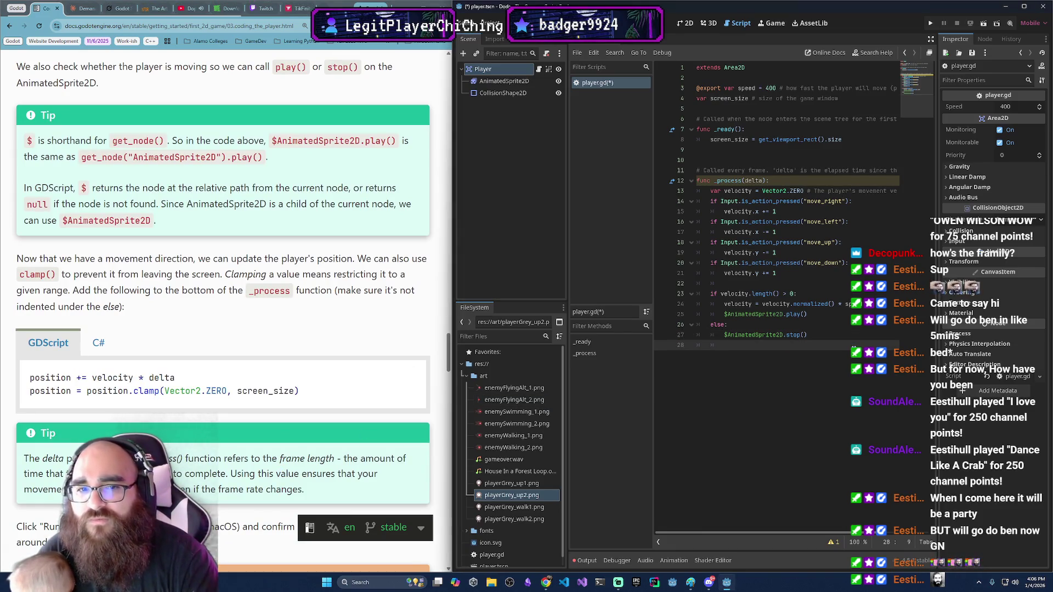
Add 'position += velocity * delta' at the function body's indent level.
{"action": "key", "text": "Return"}
{"action": "key", "text": "BackSpace"}
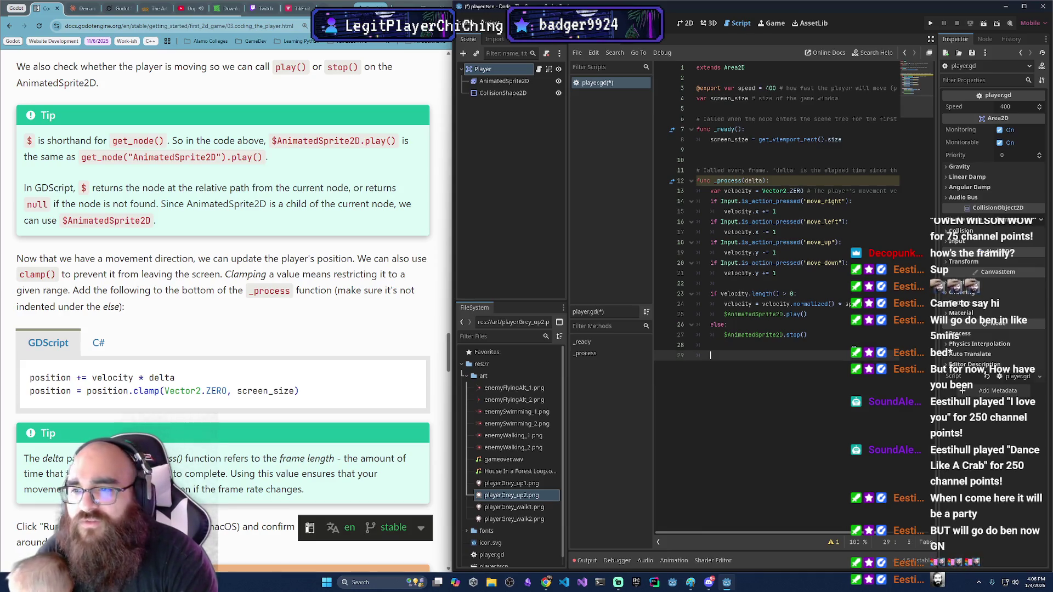
{"action": "type", "text": "po"}
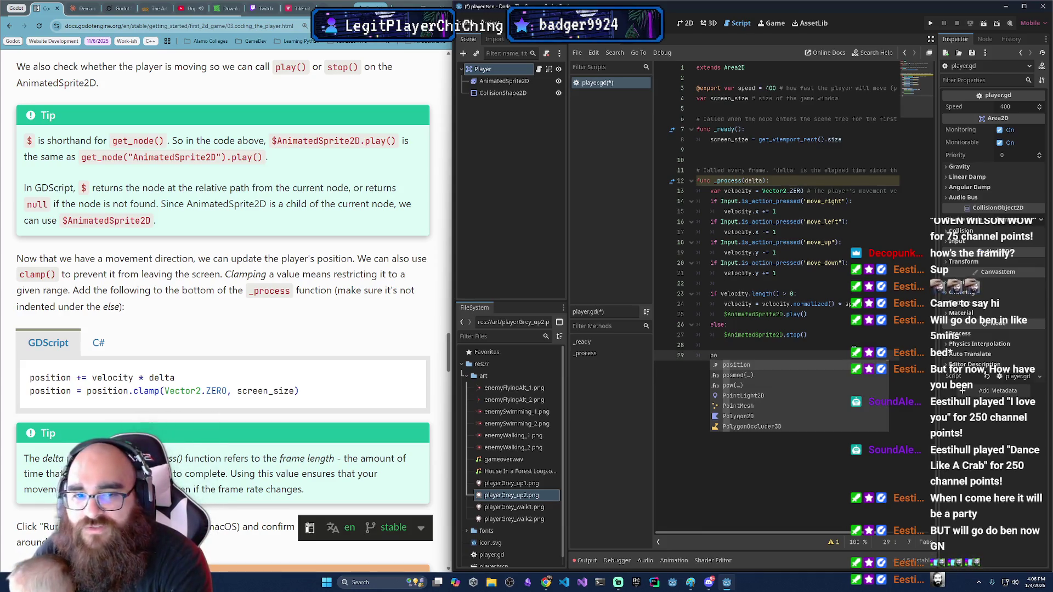
{"action": "key", "text": "Return"}
{"action": "key", "text": "Return"}
{"action": "key", "text": "BackSpace"}
{"action": "key", "text": "BackSpace"}
{"action": "type", "text": "+= v"}
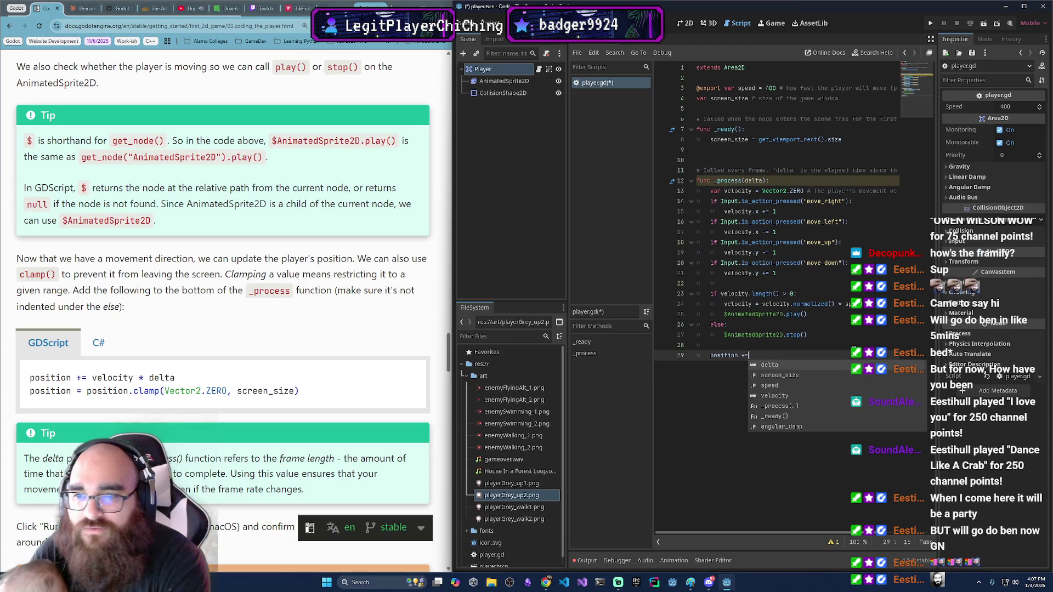
{"action": "key", "text": "Return"}
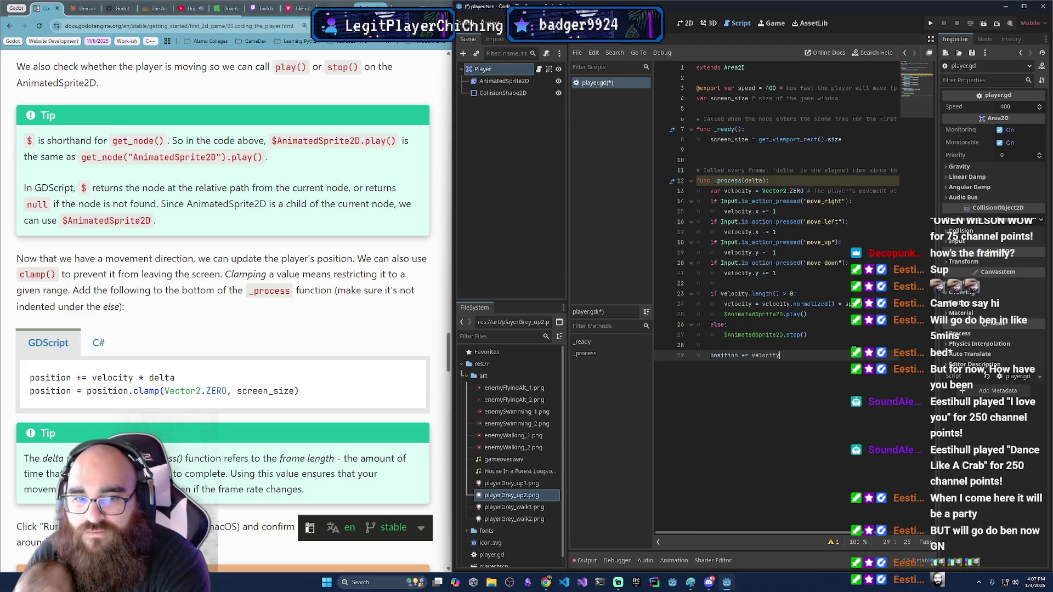
{"action": "key", "text": "BackSpace"}
{"action": "type", "text": "* d"}
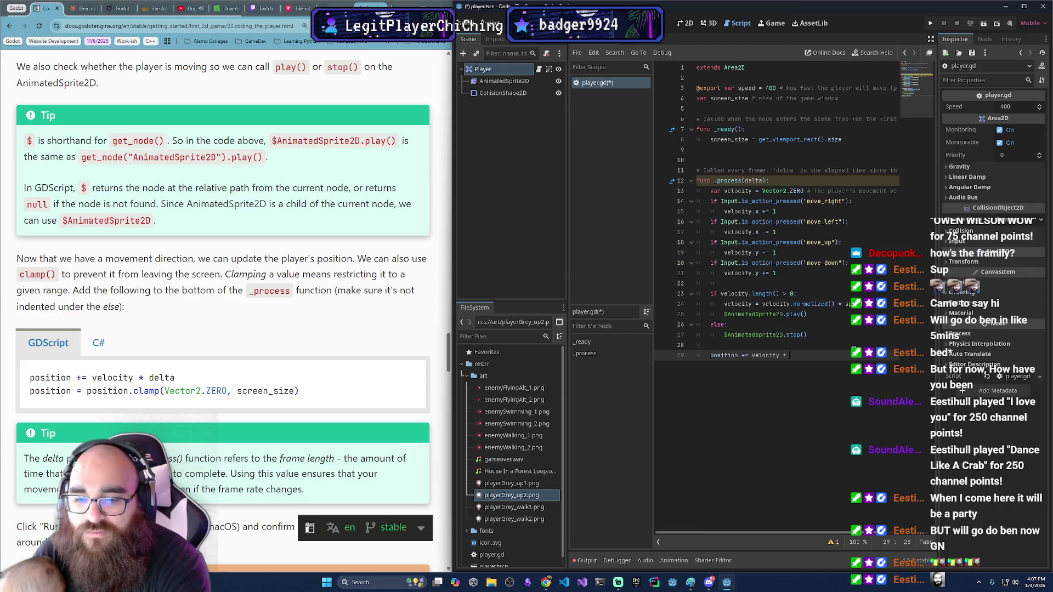
{"action": "key", "text": "Return"}
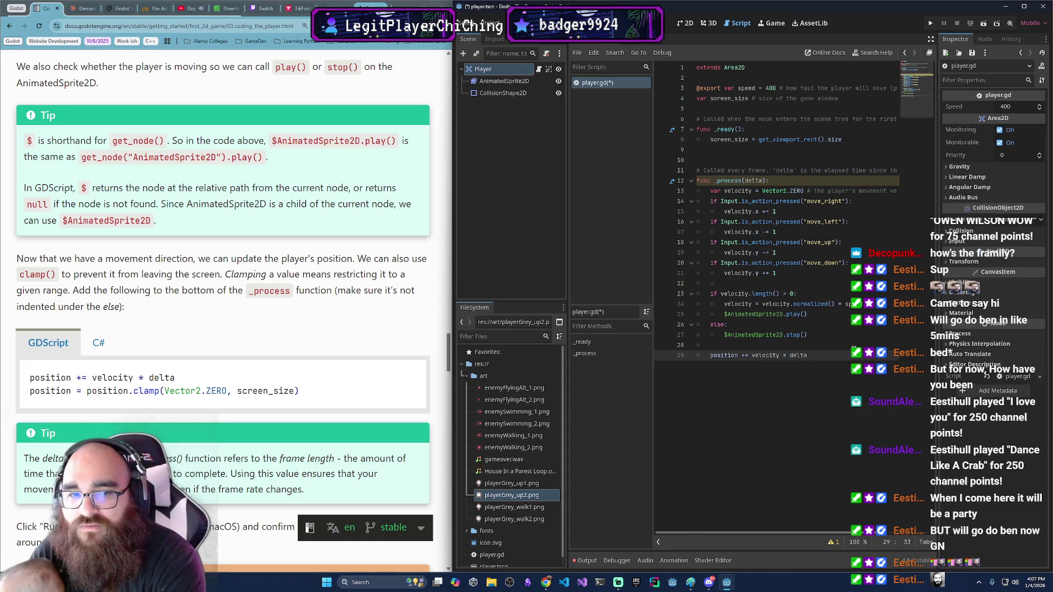
On the next line write 'position = position.clamp(Vector2.ZERO, screen_size)'.
{"action": "key", "text": "Return"}
{"action": "type", "text": "po"}
{"action": "key", "text": "Return"}
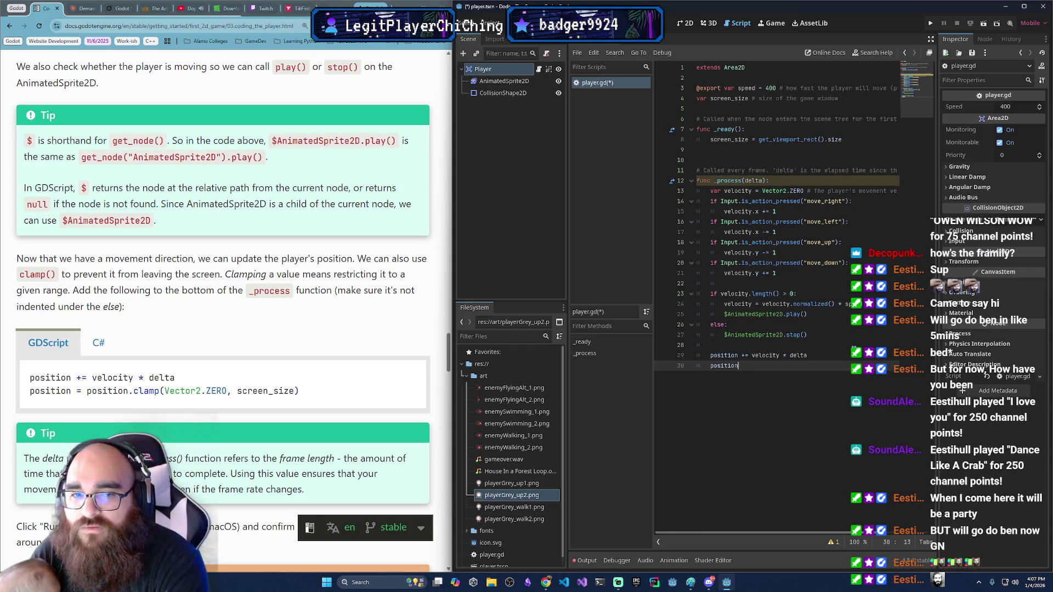
{"action": "type", "text": "= "}
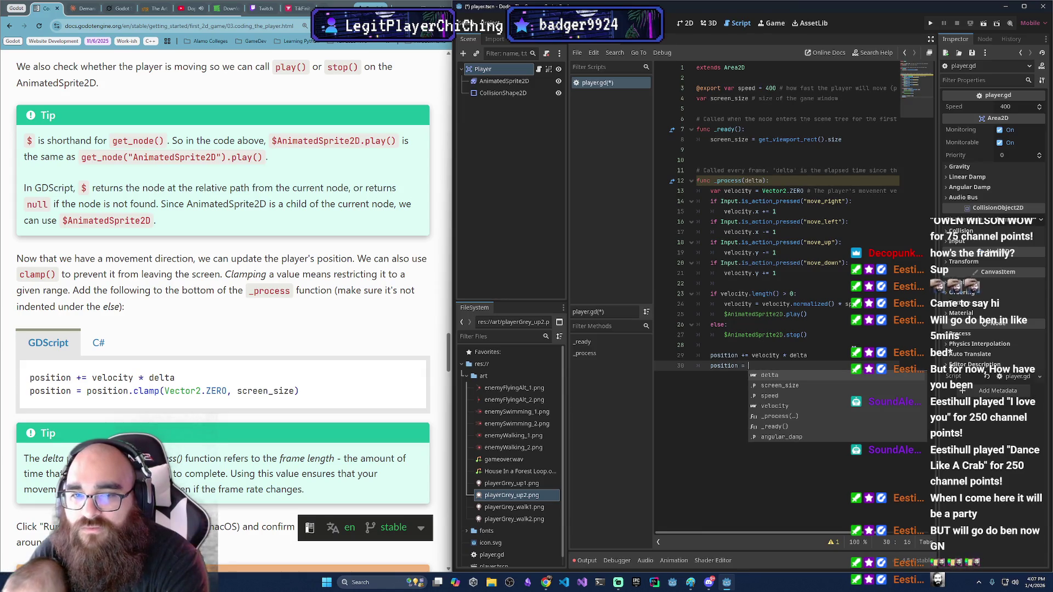
{"action": "type", "text": "po"}
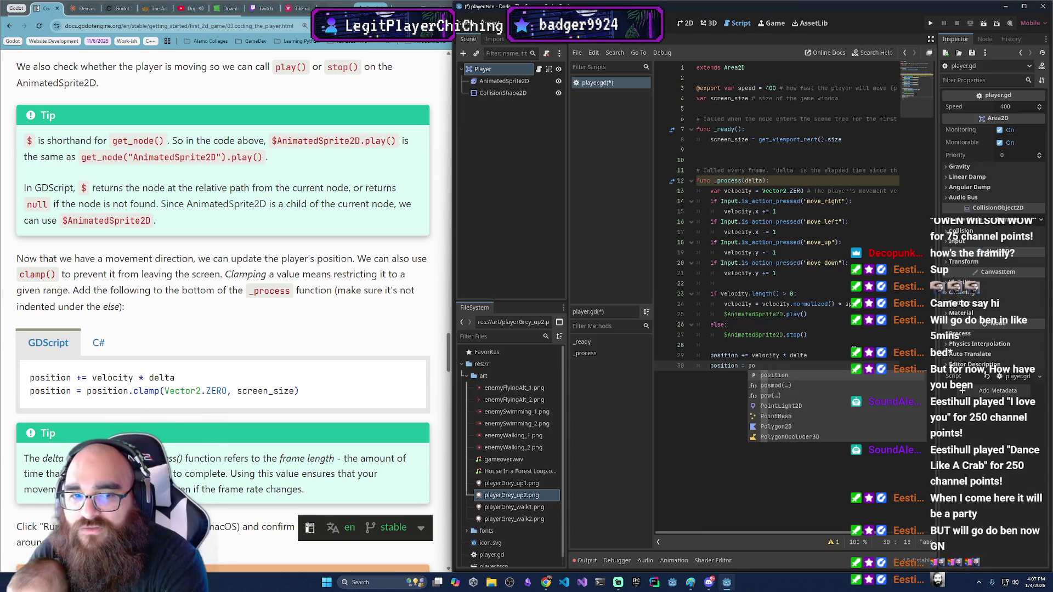
{"action": "key", "text": "Return"}
{"action": "type", "text": "."}
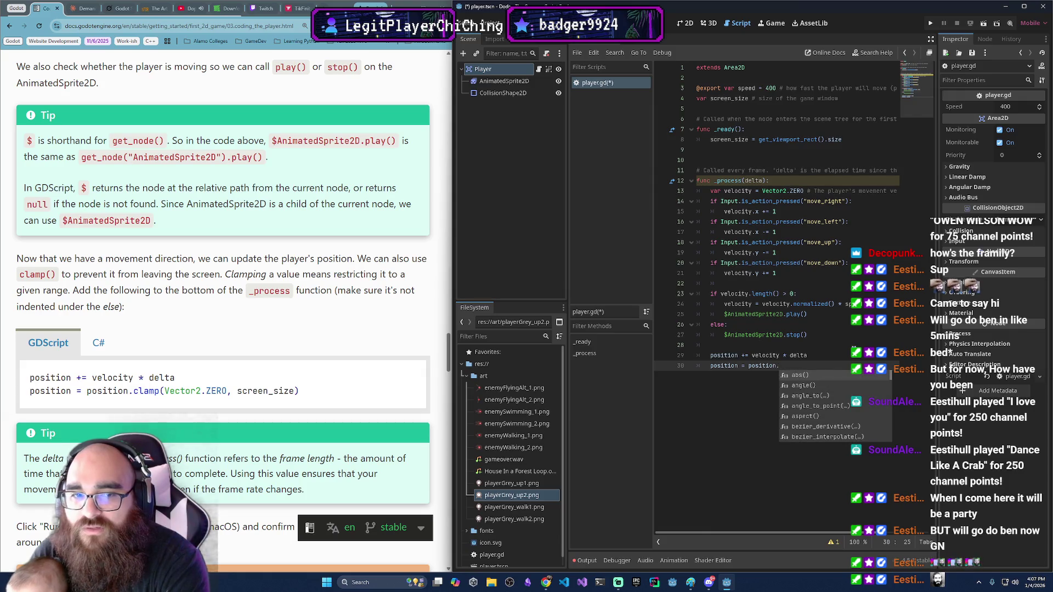
{"action": "type", "text": "c"}
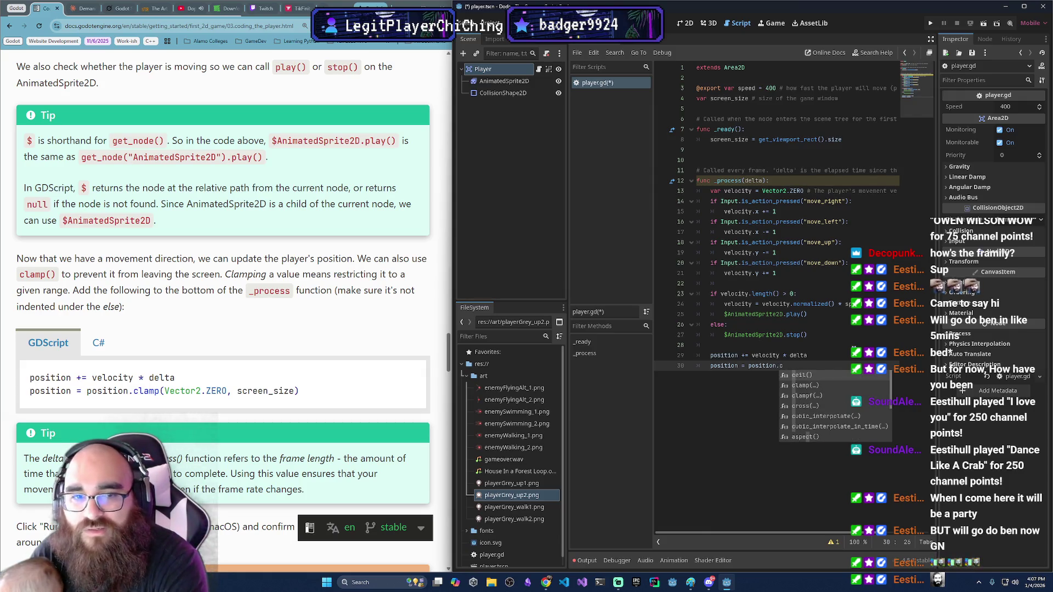
{"action": "type", "text": "l"}
{"action": "key", "text": "Return"}
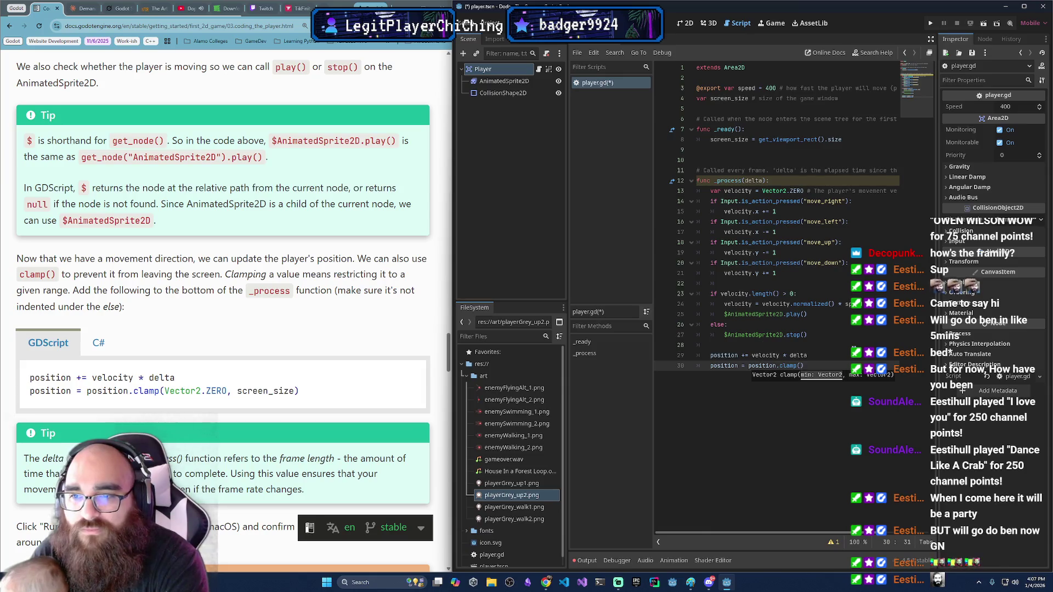
{"action": "type", "text": "V"}
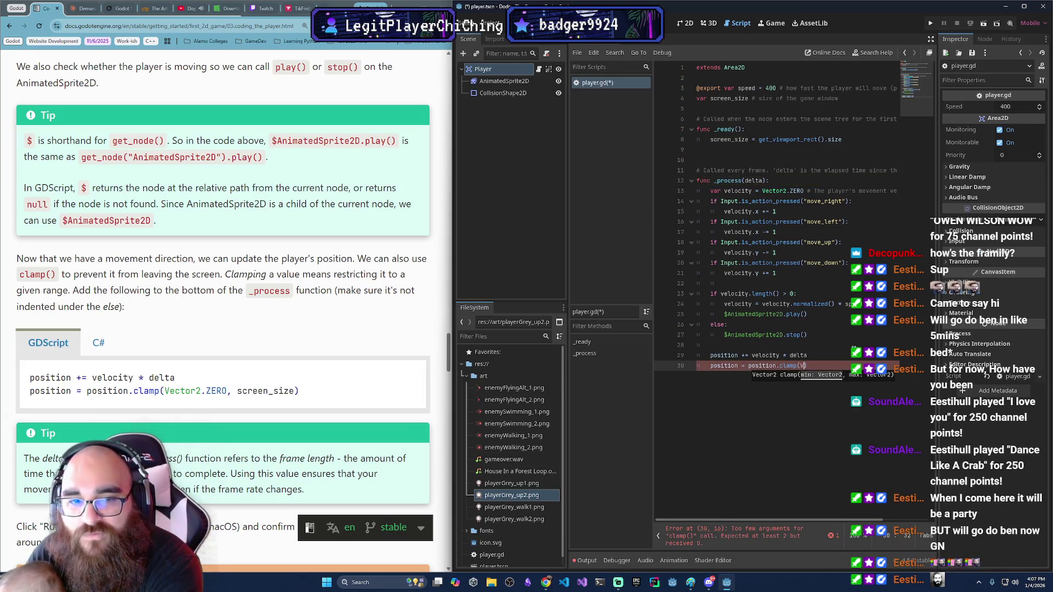
{"action": "key", "text": "Down"}
{"action": "key", "text": "Down"}
{"action": "key", "text": "Down"}
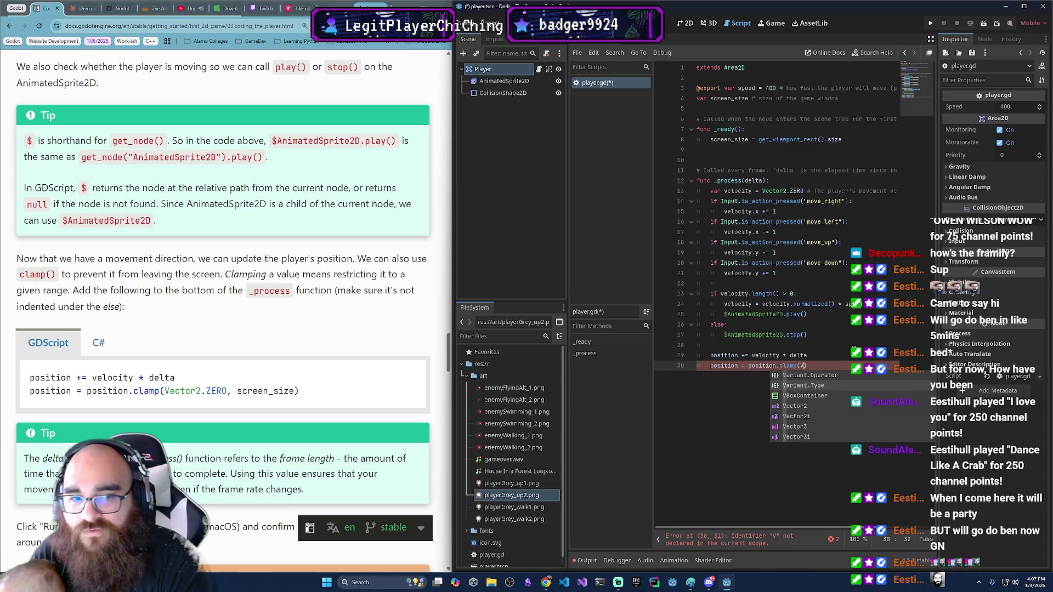
{"action": "key", "text": "Return"}
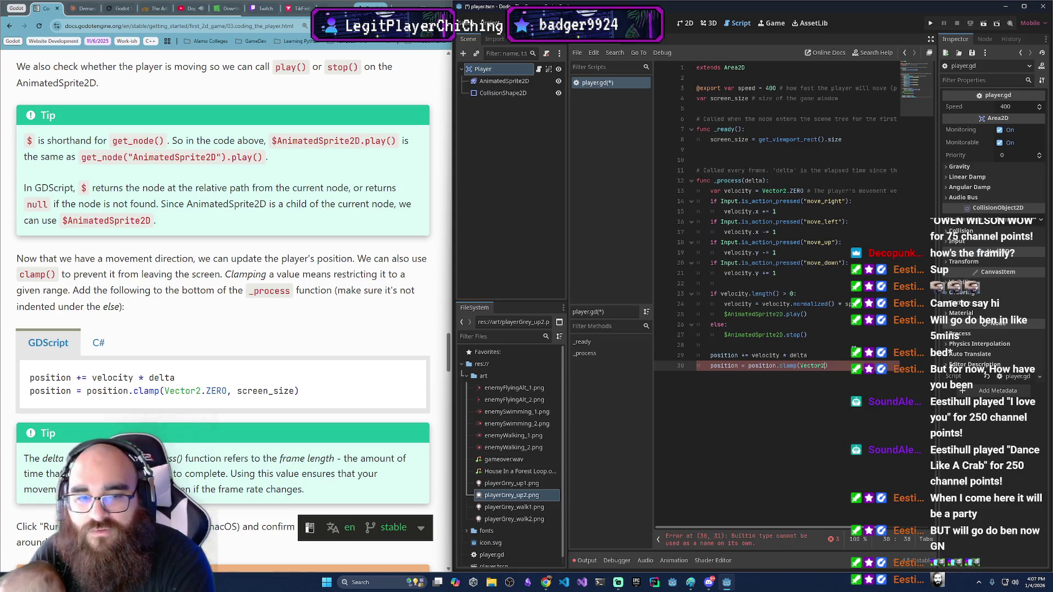
{"action": "type", "text": "."}
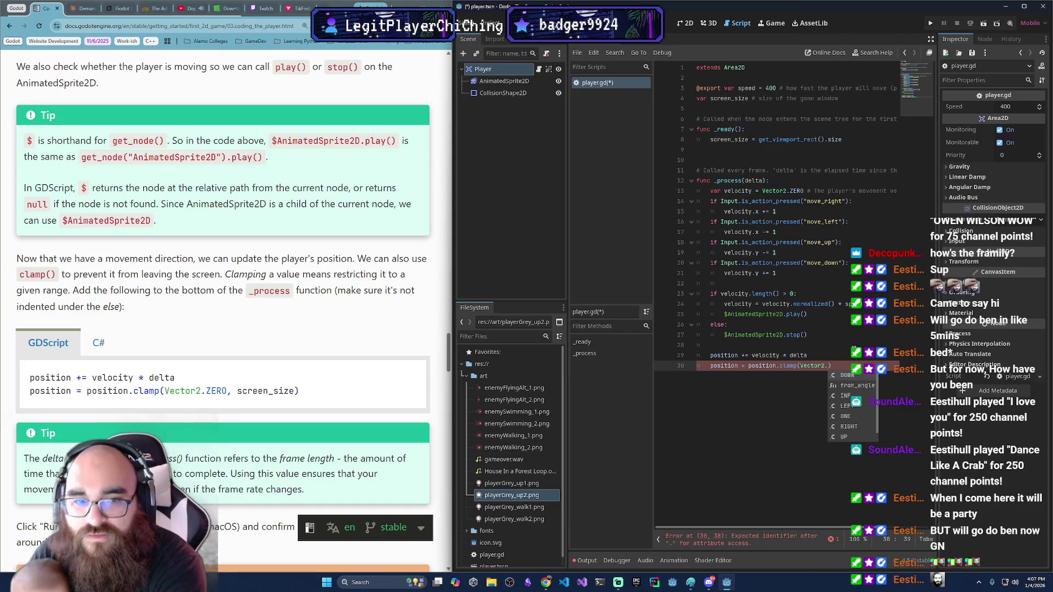
{"action": "type", "text": "Z"}
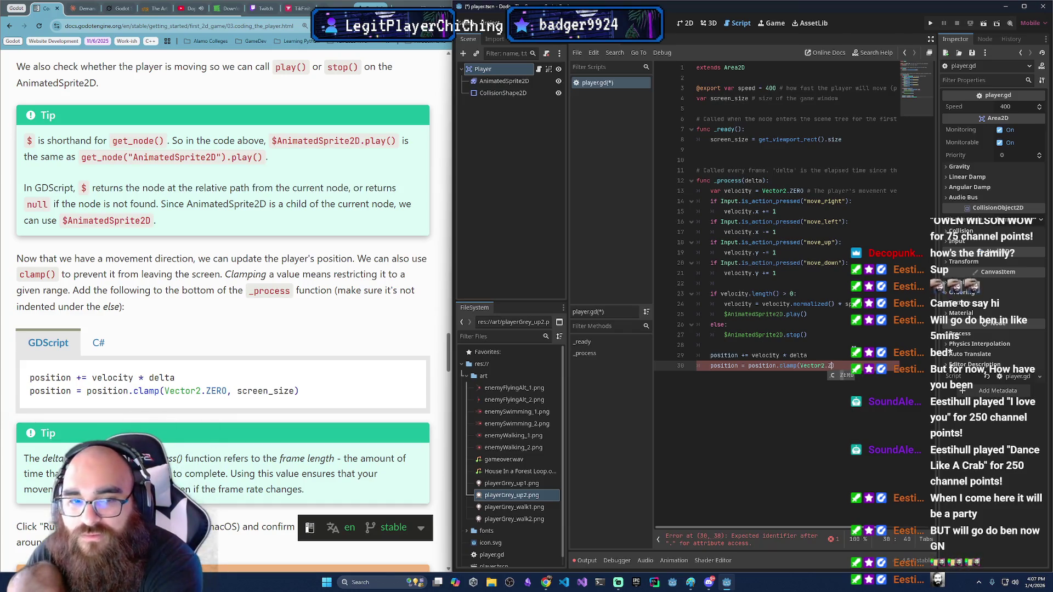
{"action": "key", "text": "Return"}
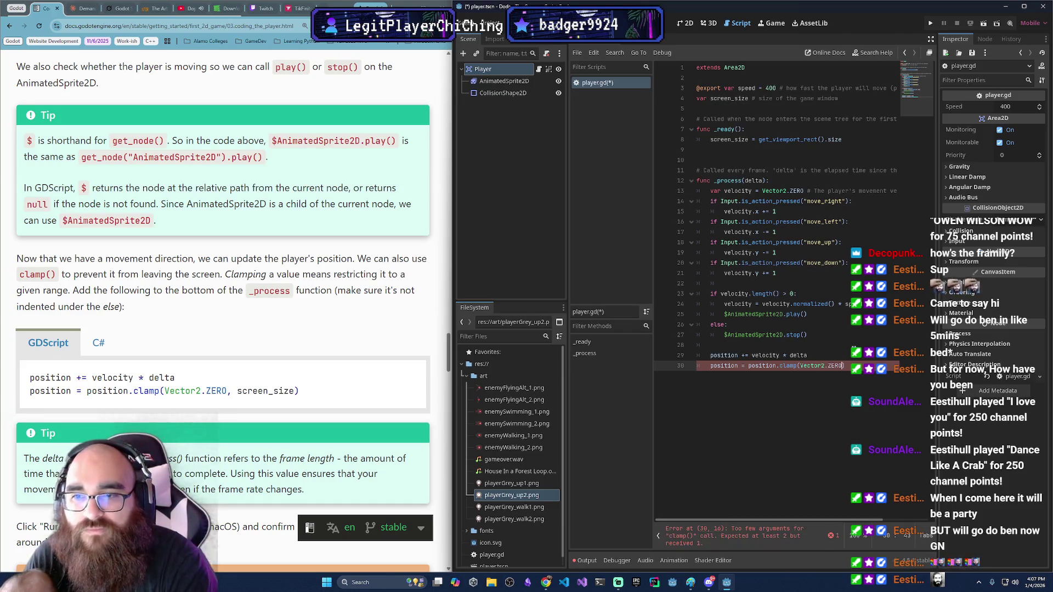
{"action": "type", "text": ","}
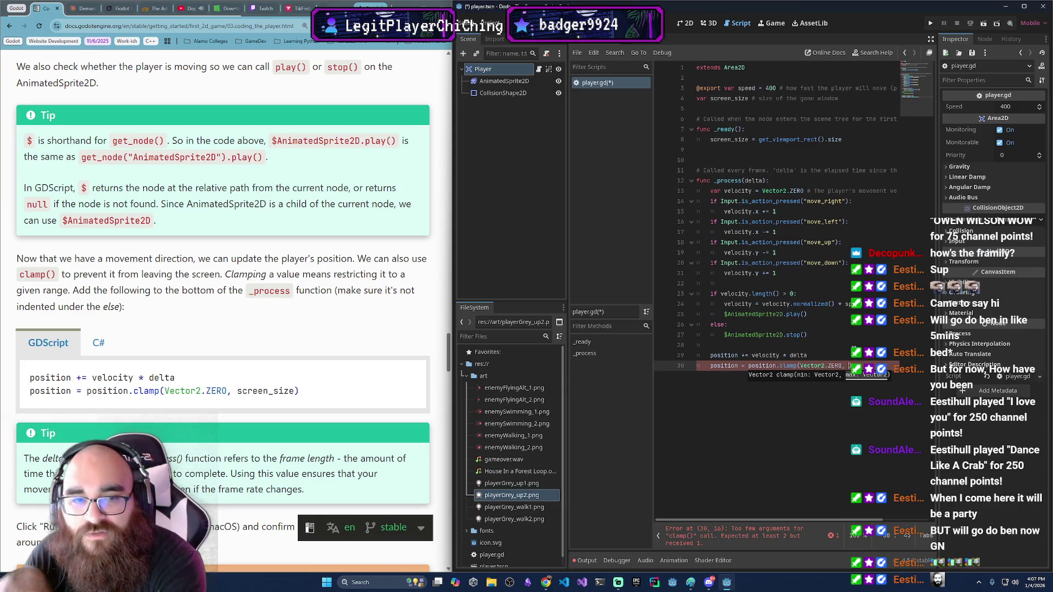
{"action": "type", "text": " s"}
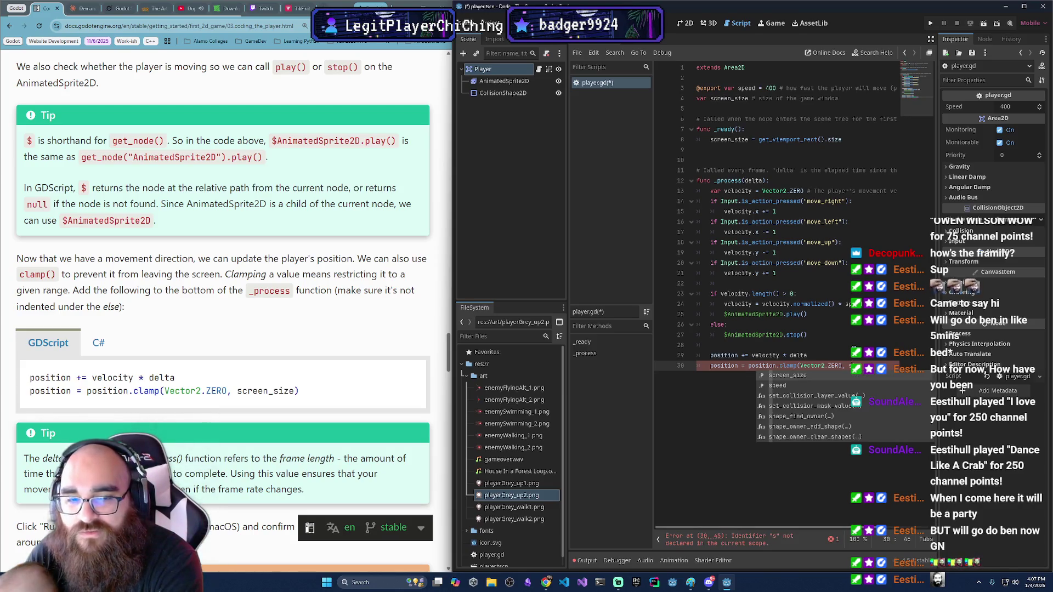
{"action": "key", "text": "Return"}
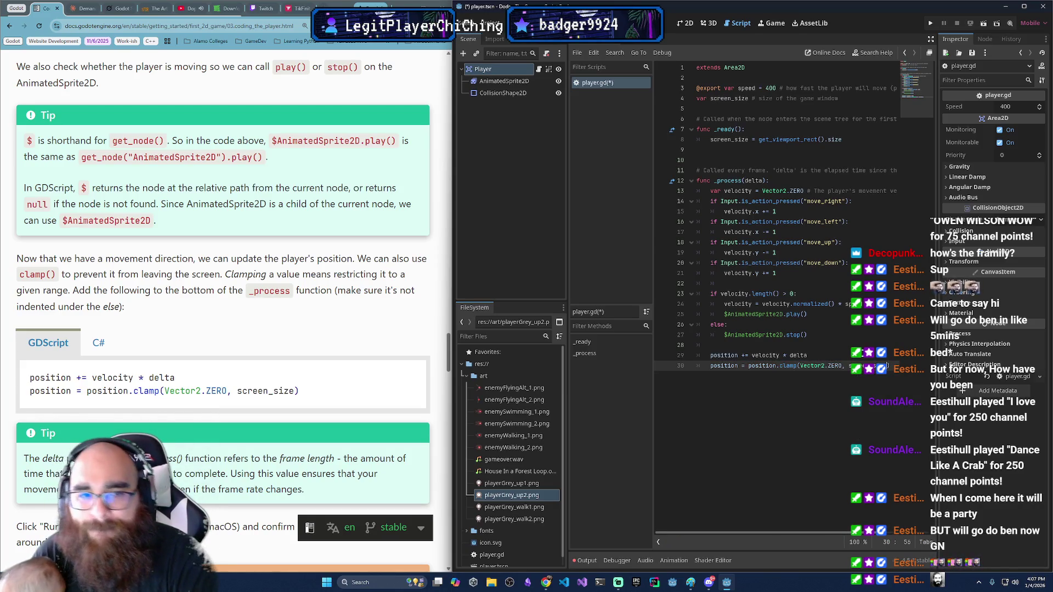
{"action": "scroll", "coordinate": [349, 415], "scroll_direction": "down", "scroll_amount": 2}
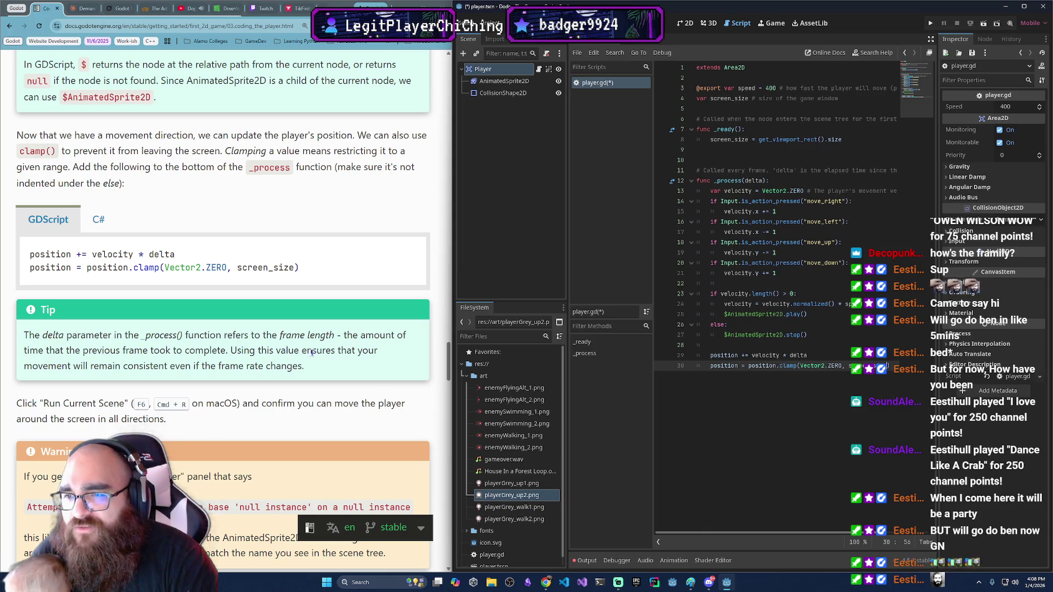
{"action": "scroll", "coordinate": [274, 379], "scroll_direction": "down", "scroll_amount": 1}
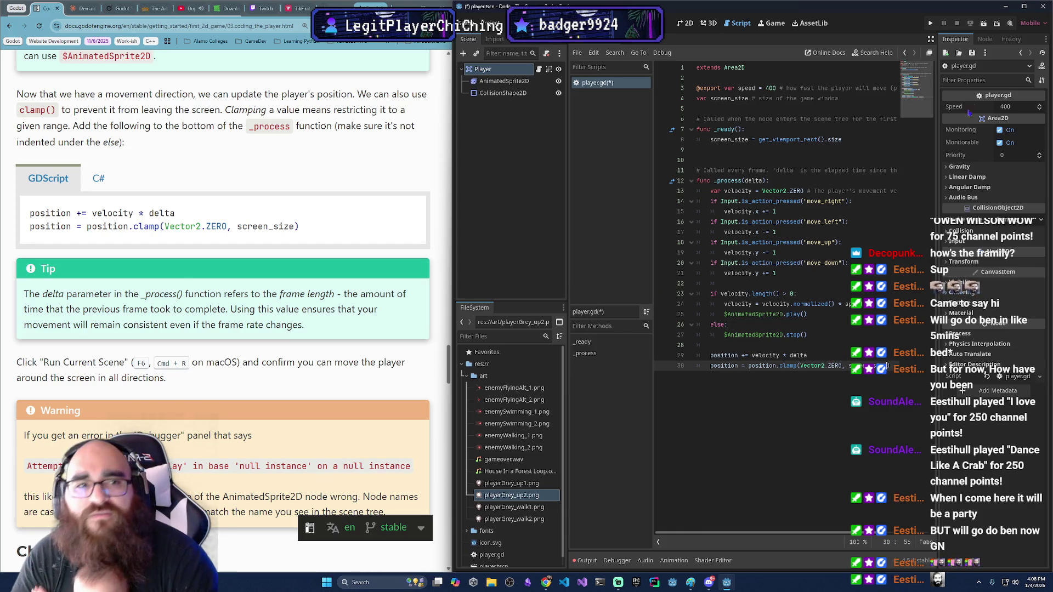
{"action": "left_click", "coordinate": [984, 22]}
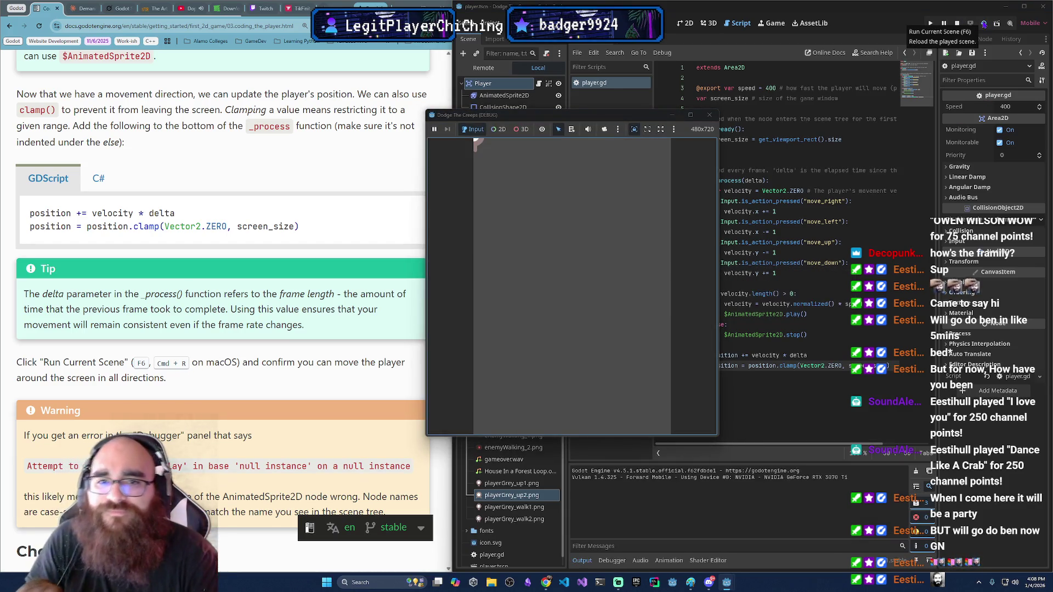
Move the player right, down, up and left, pushing it against the top edge.
{"action": "key", "text": "Right"}
{"action": "key", "text": "Down"}
{"action": "key", "text": "Up"}
{"action": "key", "text": "Down"}
{"action": "key", "text": "Right"}
{"action": "key", "text": "Right"}
{"action": "key", "text": "Left"}
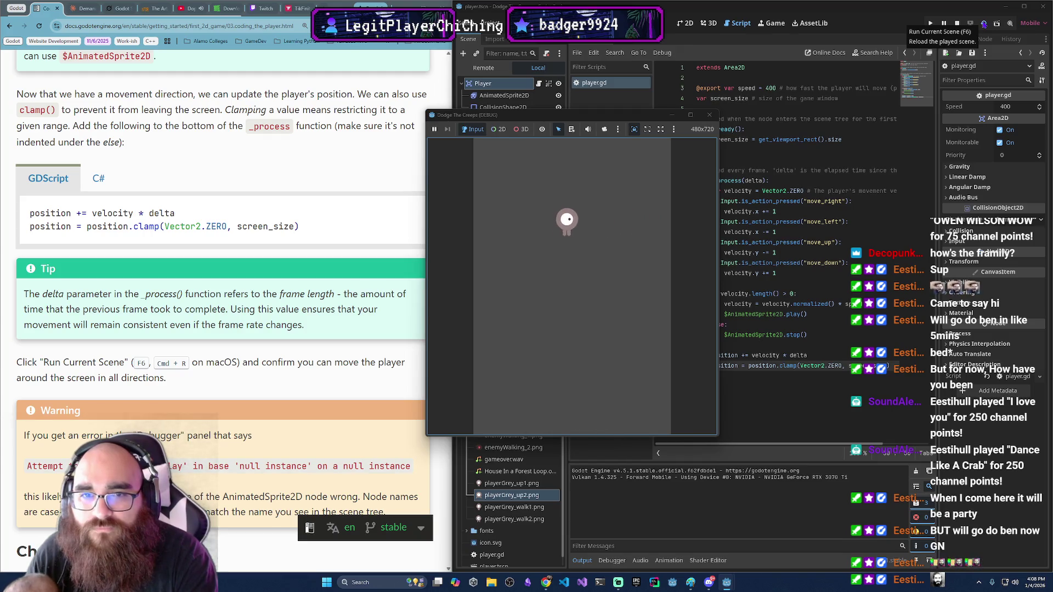
{"action": "key", "text": "Up"}
{"action": "key", "text": "Down"}
{"action": "key", "text": "Right"}
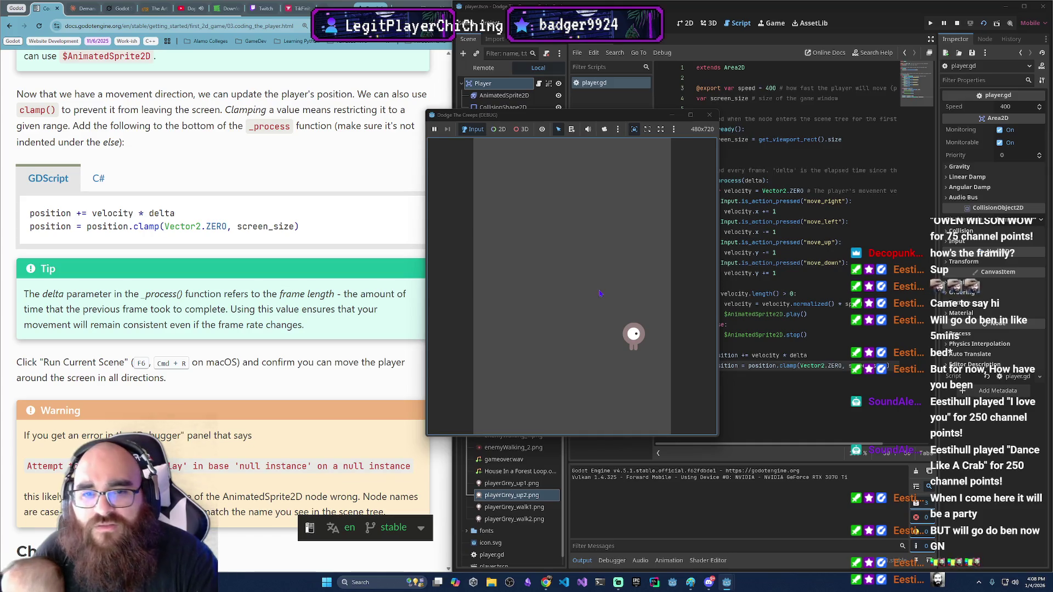
{"action": "key", "text": "Left"}
{"action": "key", "text": "Right"}
{"action": "key", "text": "Left"}
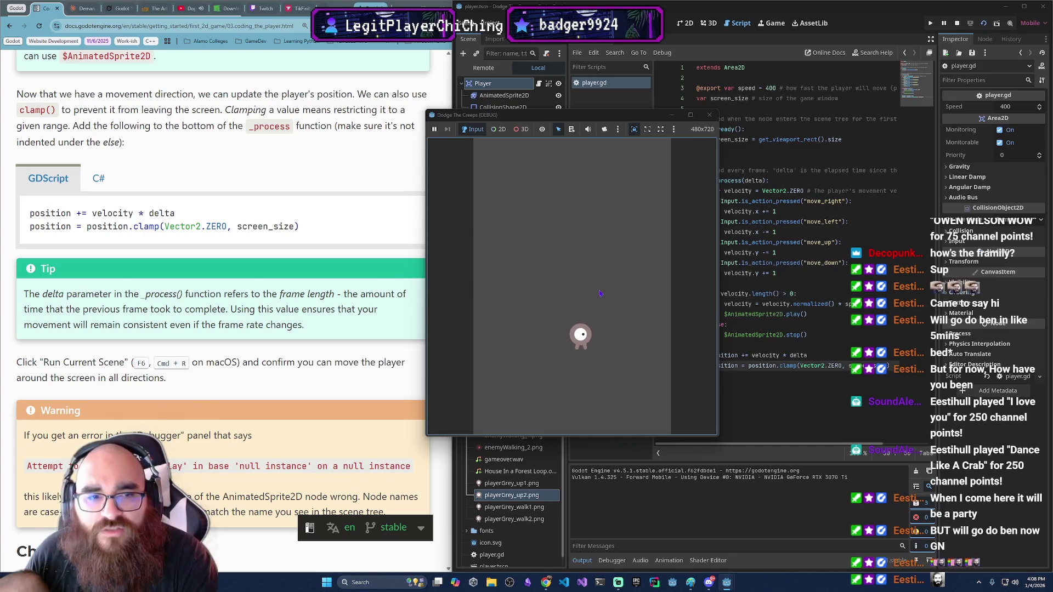
{"action": "key", "text": "Right"}
{"action": "key", "text": "Left"}
{"action": "scroll", "coordinate": [109, 415], "scroll_direction": "down", "scroll_amount": 3}
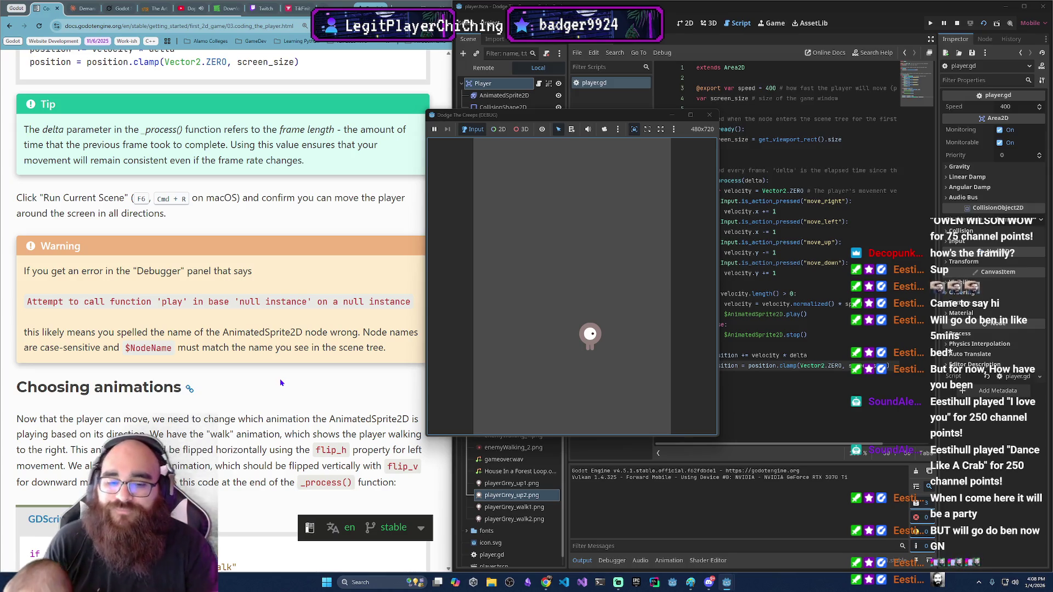
Refocus the game window, move the player around again, then stop the running game.
{"action": "key", "text": "Left"}
{"action": "key", "text": "Down"}
{"action": "key", "text": "Up"}
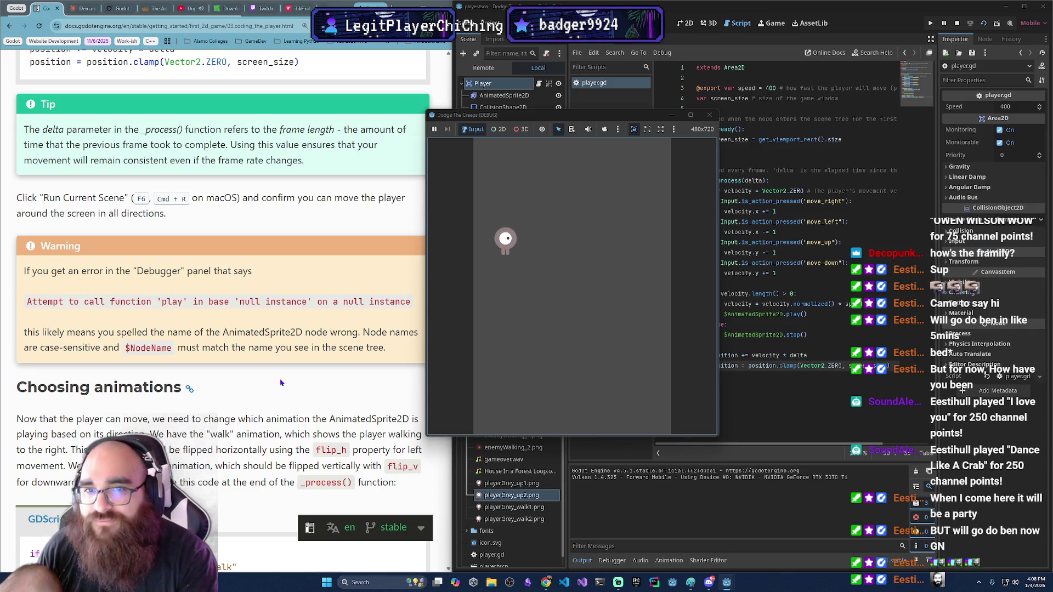
{"action": "key", "text": "Left"}
{"action": "key", "text": "Down"}
{"action": "key", "text": "Up"}
{"action": "key", "text": "Right"}
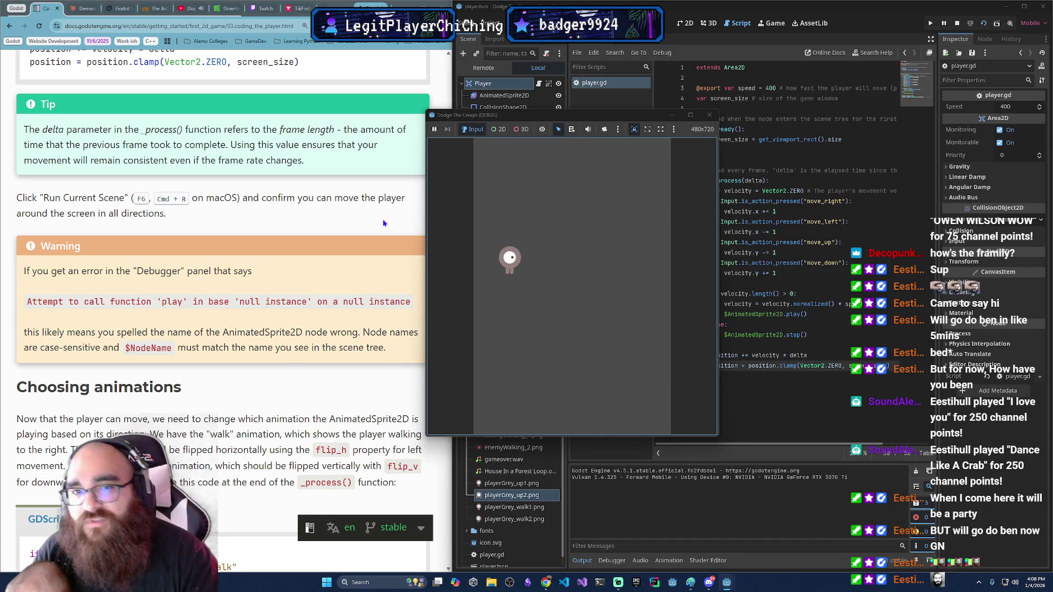
{"action": "left_click", "coordinate": [498, 129]}
{"action": "left_click", "coordinate": [475, 130]}
{"action": "key", "text": "Right"}
{"action": "key", "text": "Left"}
{"action": "key", "text": "Right"}
{"action": "key", "text": "Left"}
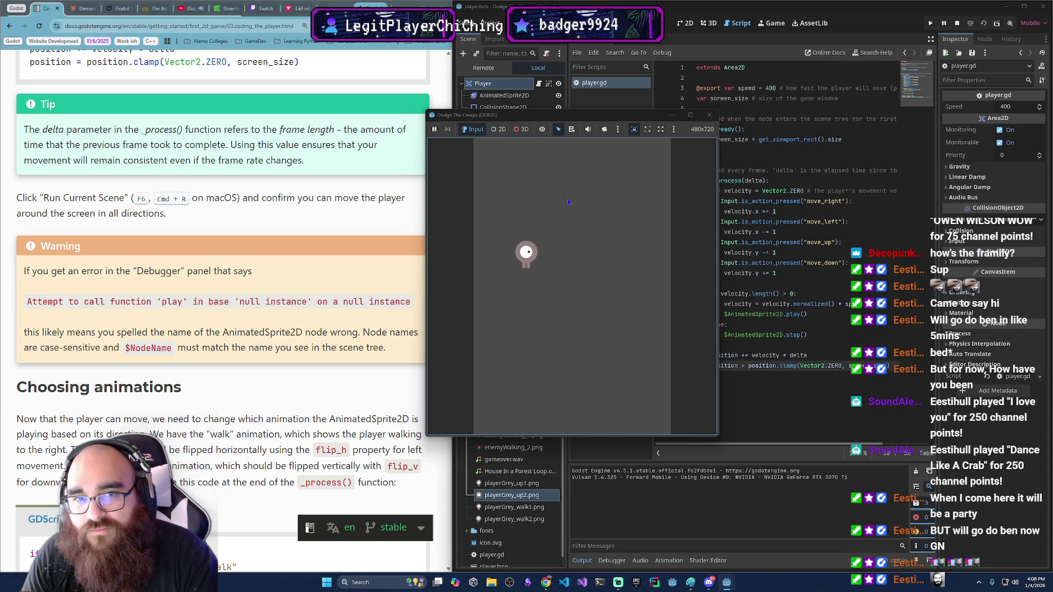
{"action": "left_click", "coordinate": [709, 115]}
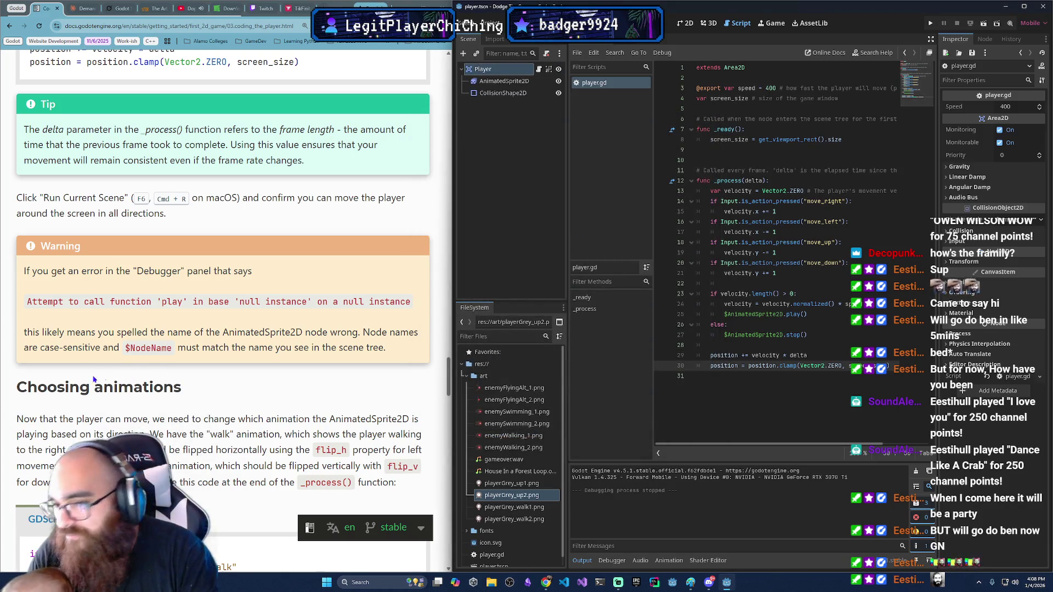
{"action": "scroll", "coordinate": [111, 384], "scroll_direction": "down", "scroll_amount": 5}
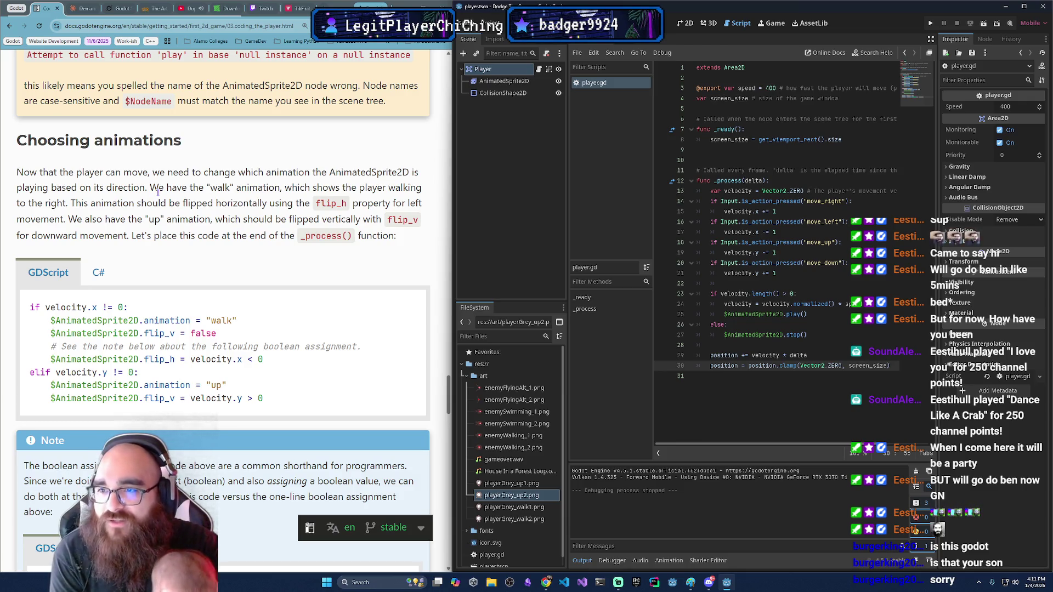
Open new empty lines after the position clamp on line 30 of _process.
{"action": "scroll", "coordinate": [216, 222], "scroll_direction": "down", "scroll_amount": 2}
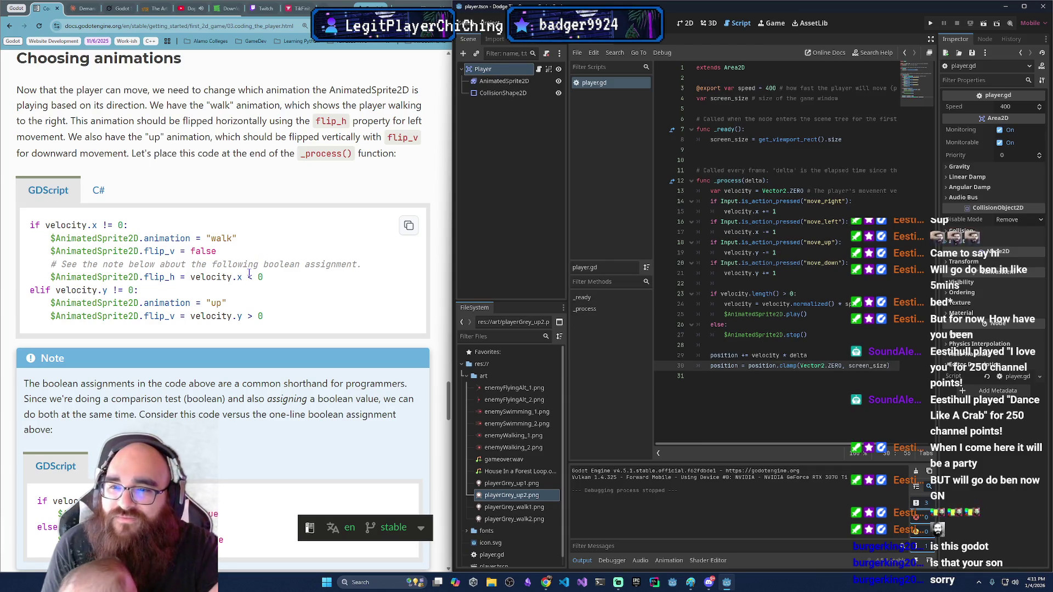
{"action": "left_click", "coordinate": [897, 367]}
{"action": "key", "text": "Return"}
{"action": "key", "text": "Return"}
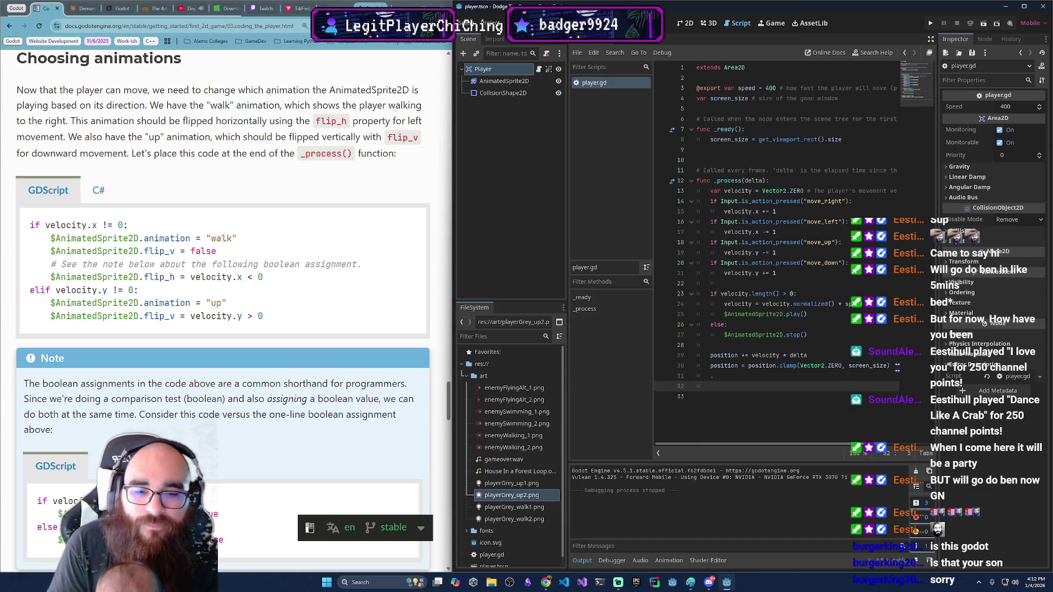
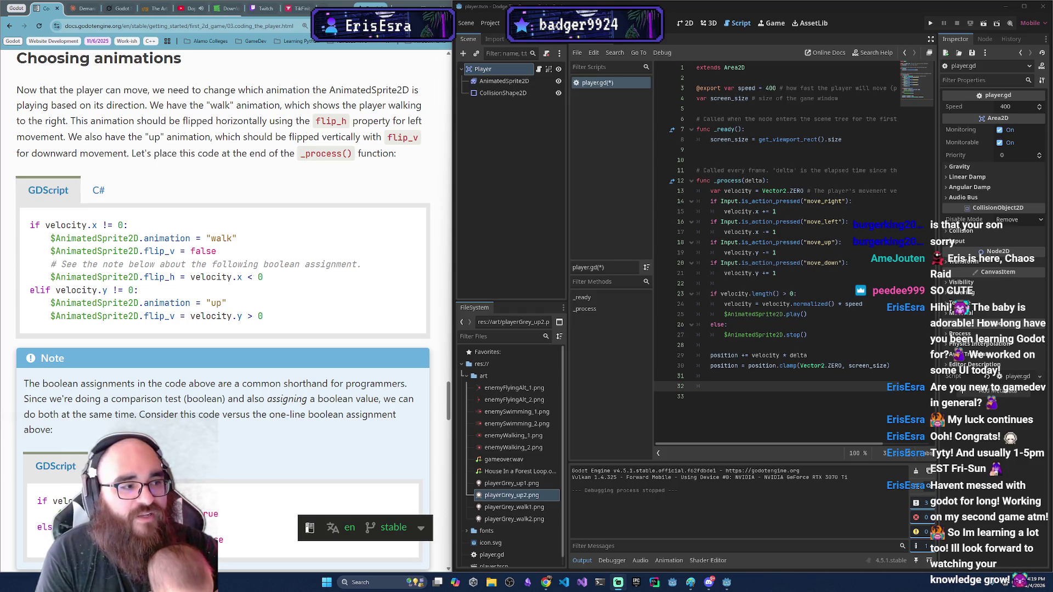
Scroll the tutorial from 'Choosing animations' down to the boolean-assignment Note and animation-name Tip.
{"action": "scroll", "coordinate": [378, 344], "scroll_direction": "down", "scroll_amount": 4}
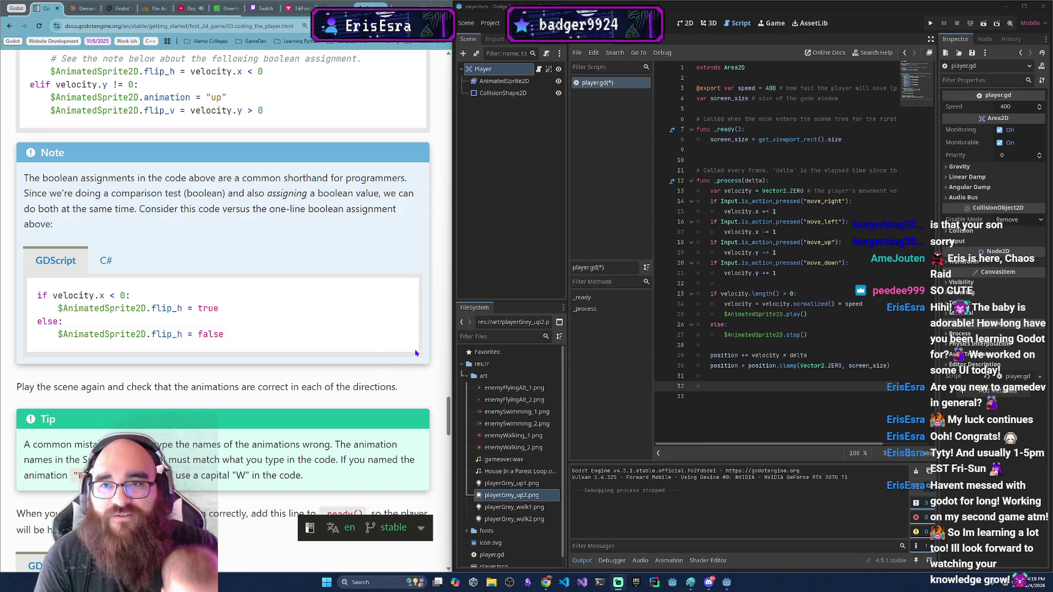
Visit the Twitch channel page from Stream Manager, then close Twitch to show TikFinity.
{"action": "left_click", "coordinate": [252, 9]}
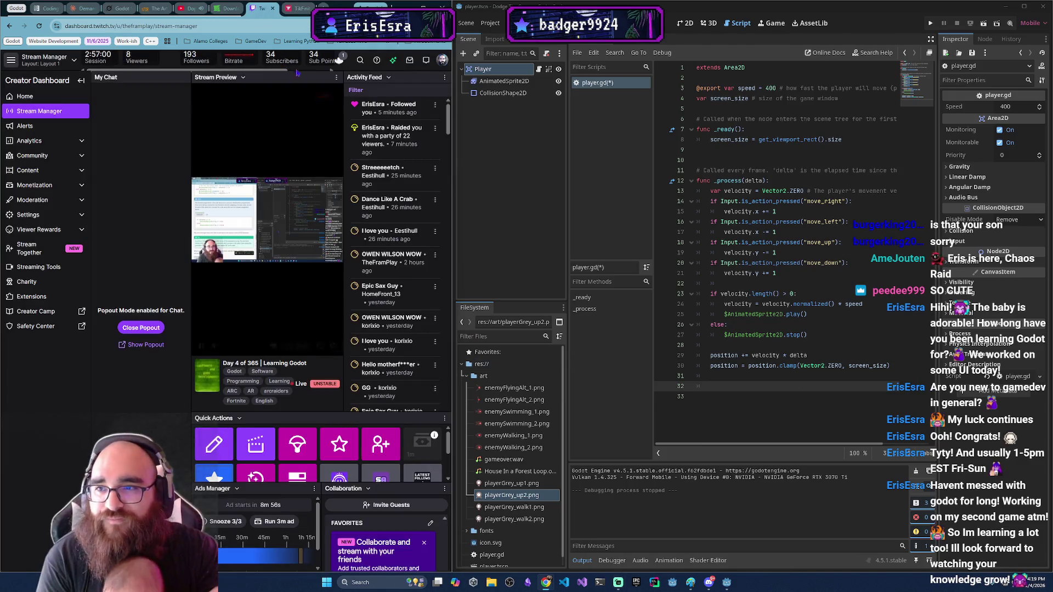
{"action": "left_click", "coordinate": [442, 60]}
{"action": "left_click", "coordinate": [406, 120]}
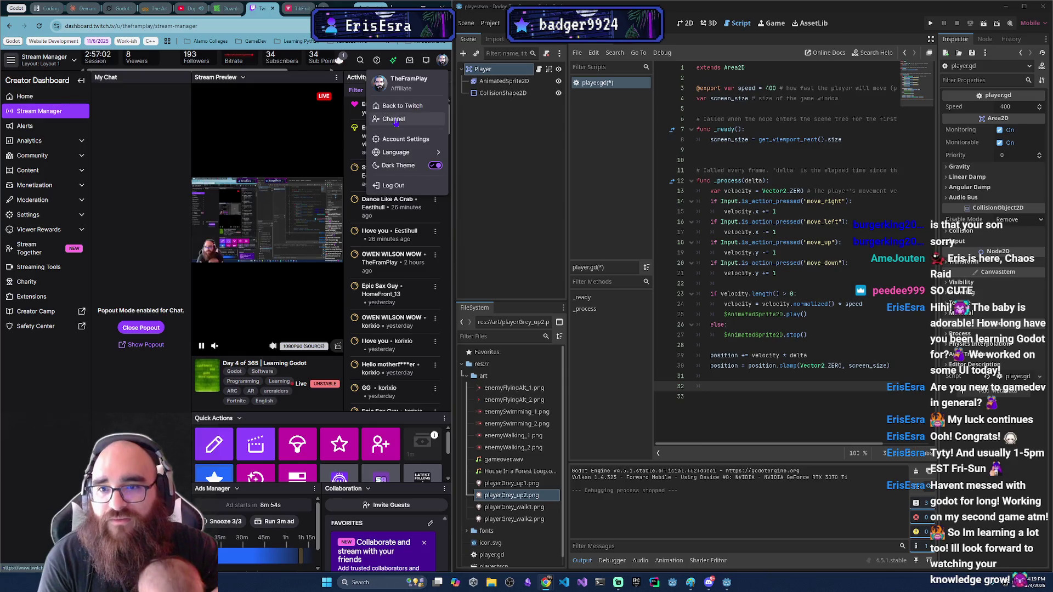
{"action": "left_click", "coordinate": [272, 9]}
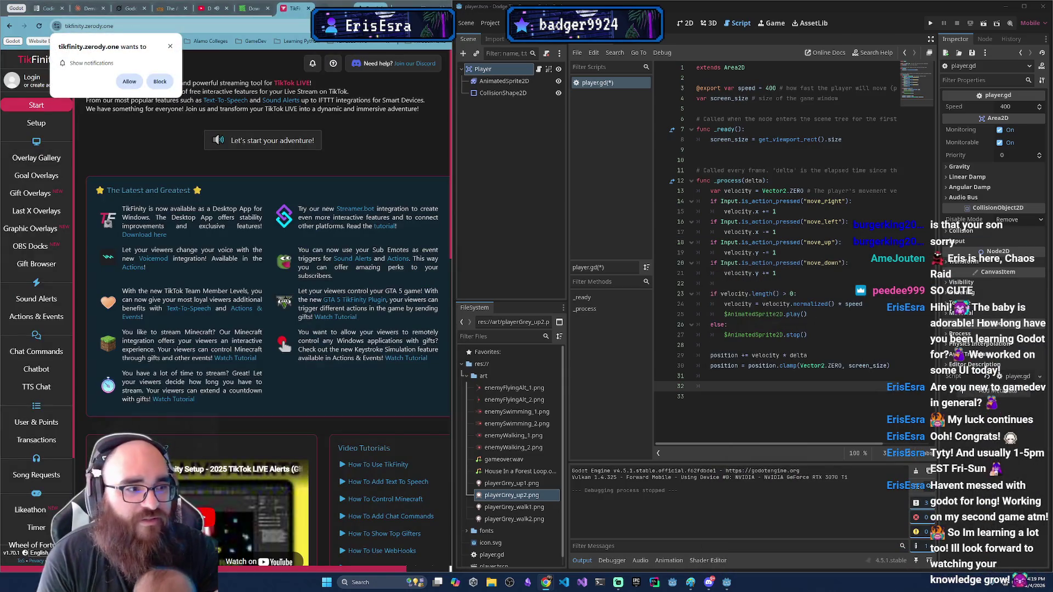